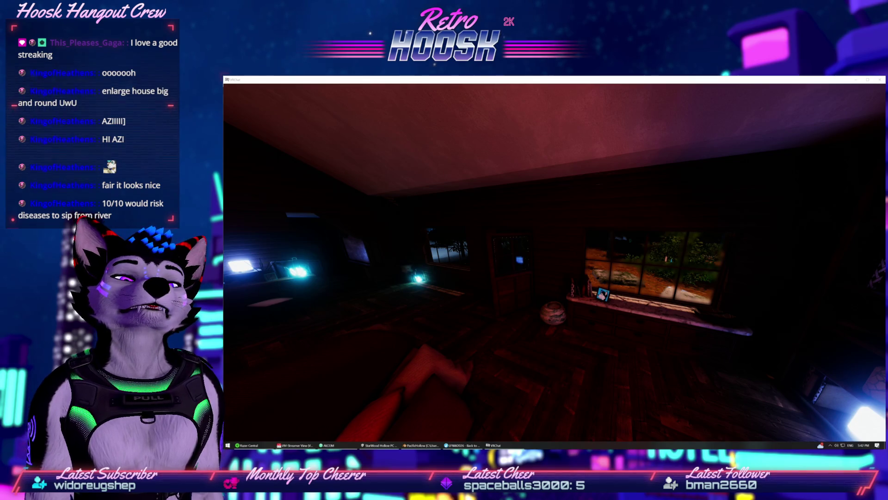
# - Exit VRChat from the quick menu's Settings page, confirming with YES
pyautogui.hotkey('alt', 'Tab')
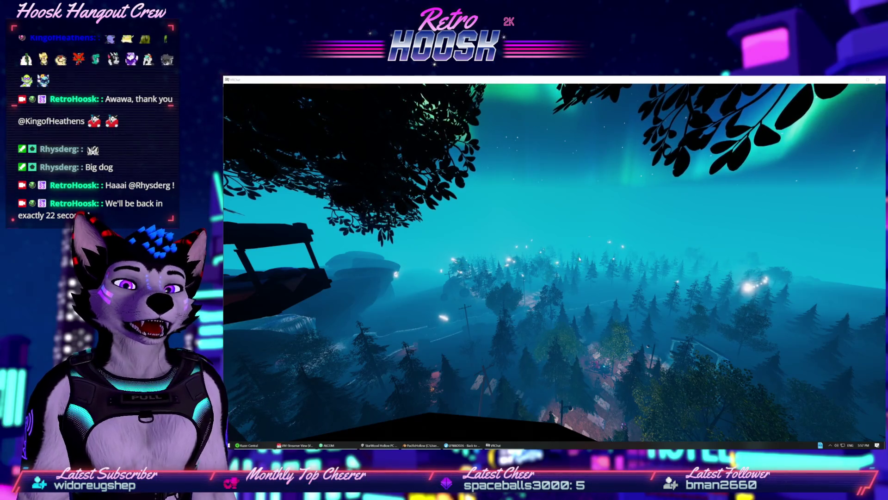
pyautogui.click(739, 283)
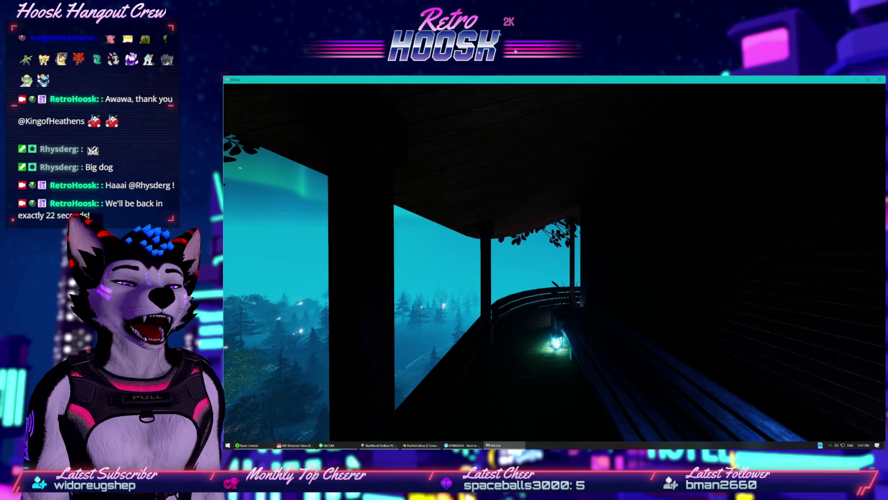
pyautogui.press('Escape')
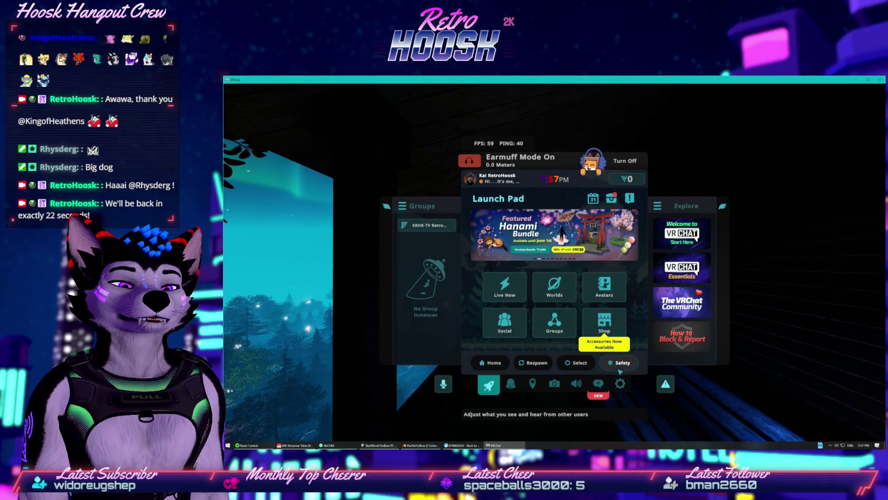
pyautogui.click(620, 384)
pyautogui.click(604, 198)
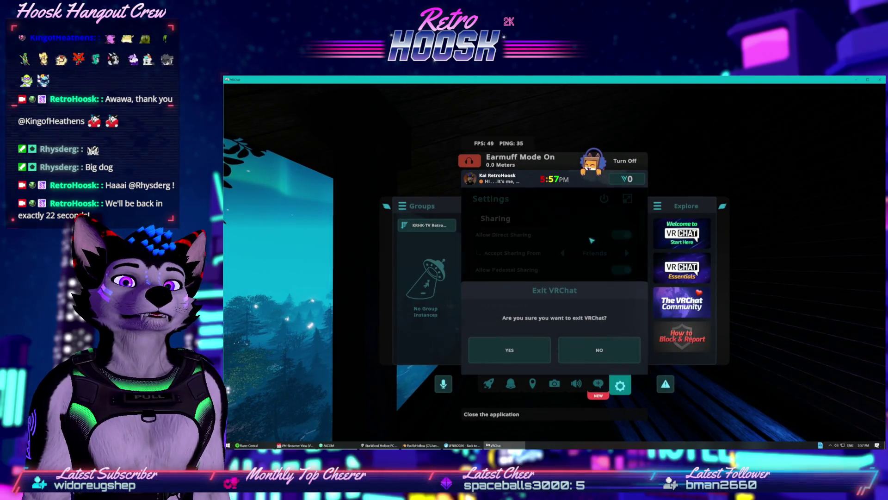
pyautogui.click(536, 352)
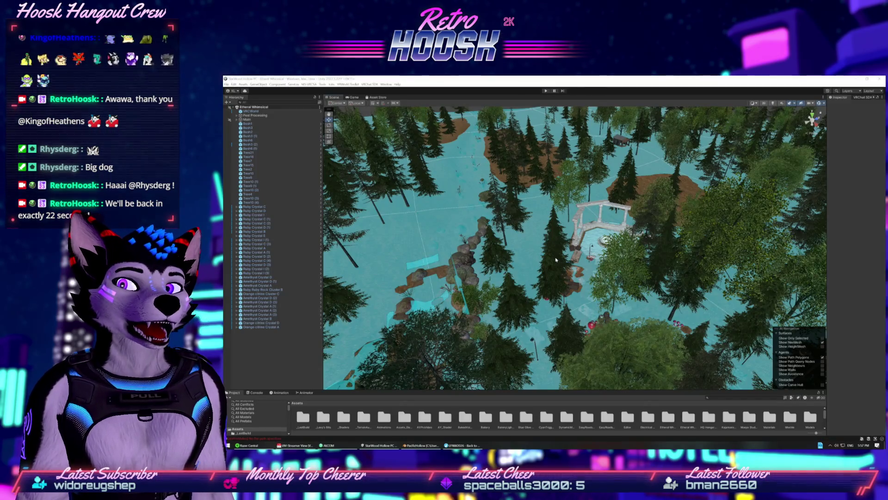
# - Switch from Unity to the Blender PacificHollow river terrain project
pyautogui.click(538, 87)
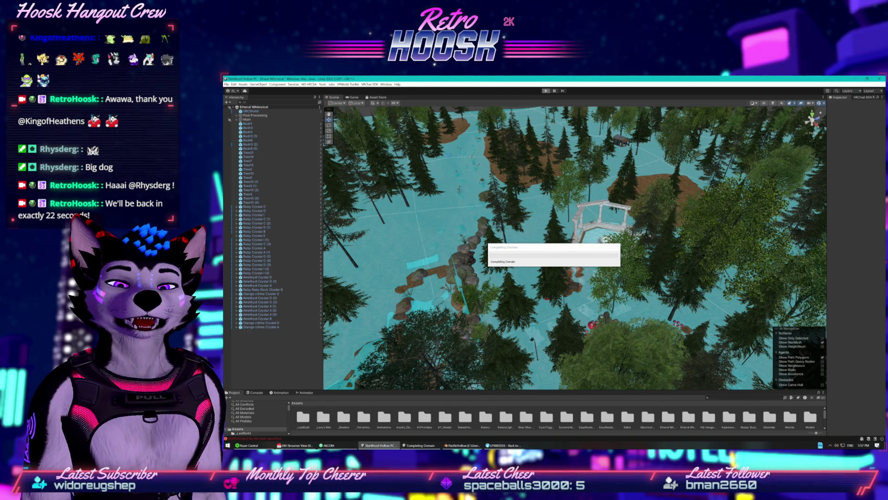
pyautogui.click(463, 445)
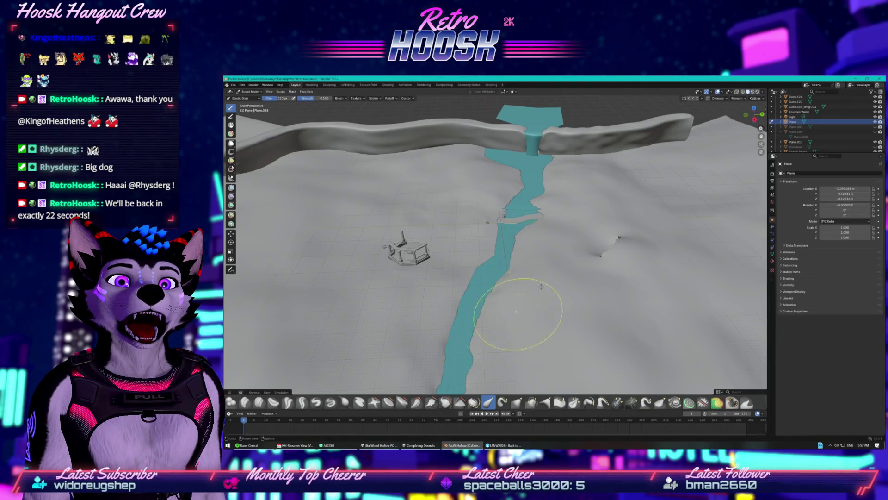
# - Orbit and zoom around the Blender river terrain, then return to Unity in play mode
pyautogui.moveTo(501, 266); pyautogui.dragTo(483, 262)
pyautogui.moveTo(666, 167); pyautogui.dragTo(639, 187)
pyautogui.moveTo(730, 188)
pyautogui.mouseDown()
pyautogui.moveTo(602, 234)
pyautogui.moveTo(616, 245)
pyautogui.moveTo(588, 252)
pyautogui.moveTo(575, 278)
pyautogui.mouseUp()
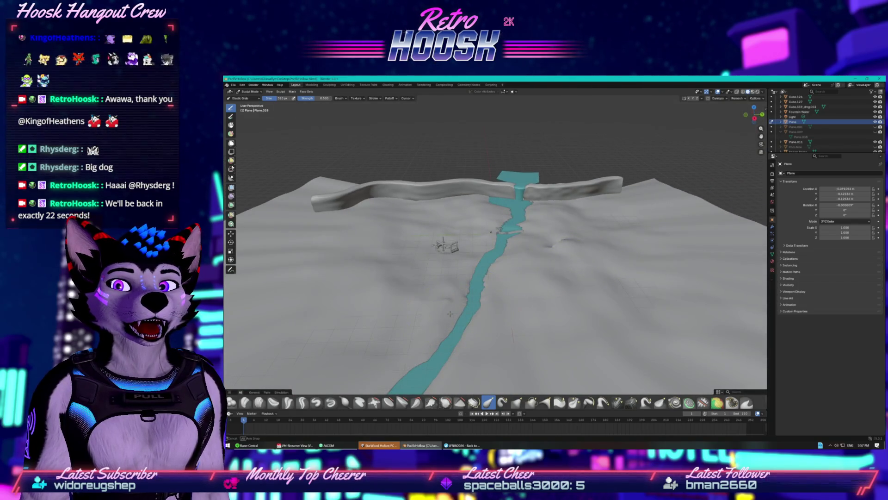
pyautogui.scroll(-2, 474, 304)
pyautogui.hotkey('alt', 'Tab')
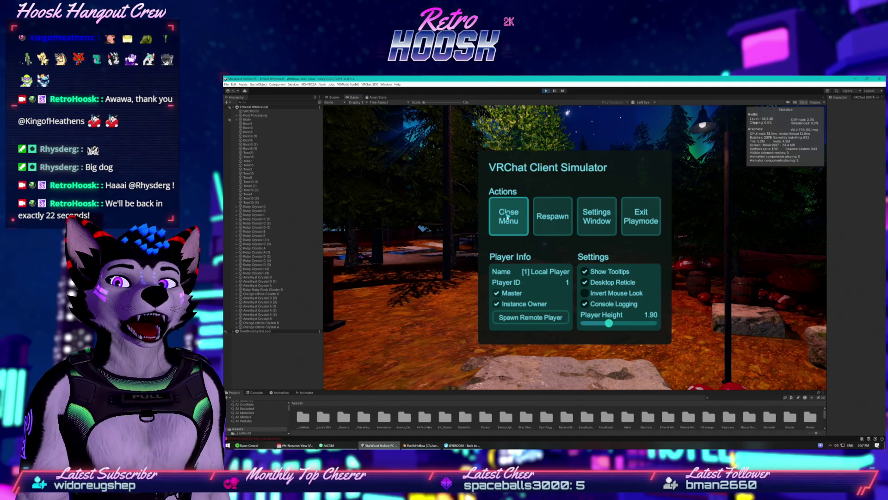
# - Close the Client Simulator menu, walk forward to the gazebo, then exit play mode
pyautogui.click(507, 215)
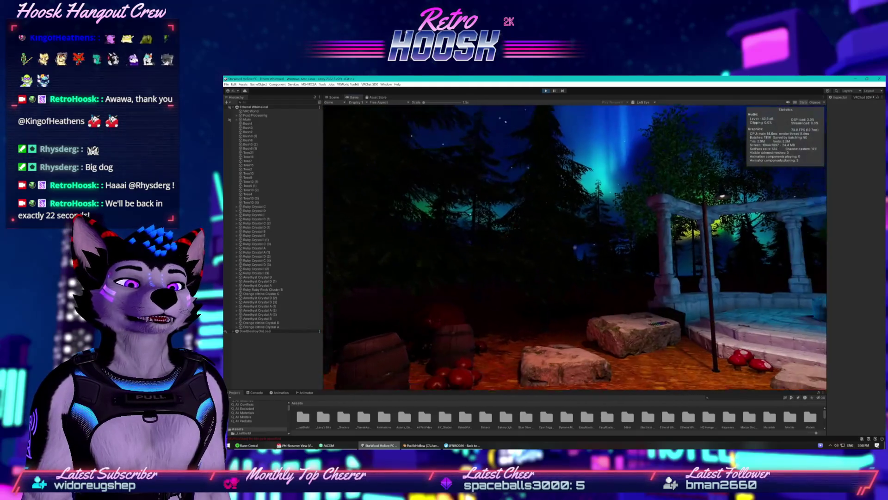
pyautogui.press('w')
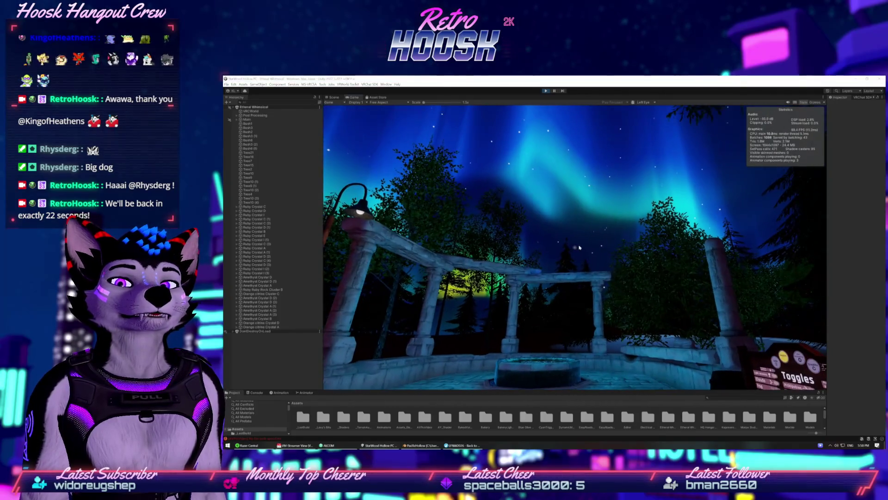
pyautogui.press('super')
pyautogui.click(553, 135)
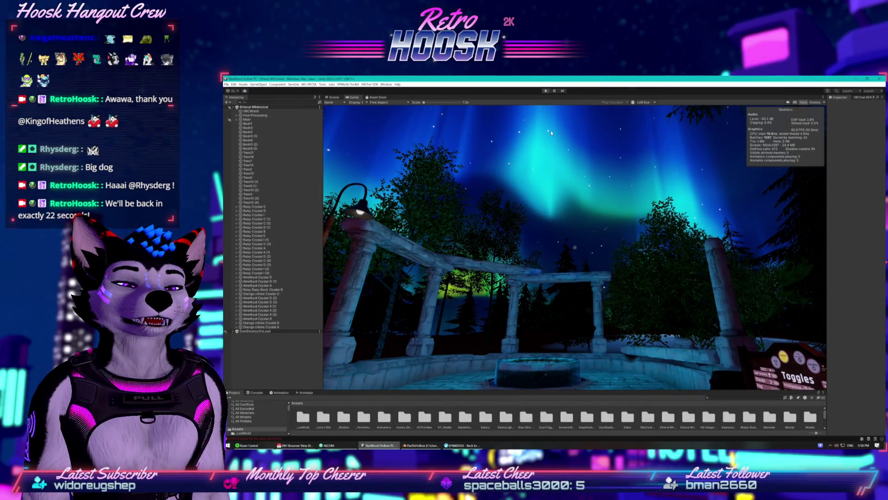
pyautogui.hotkey('ctrl', 'p')
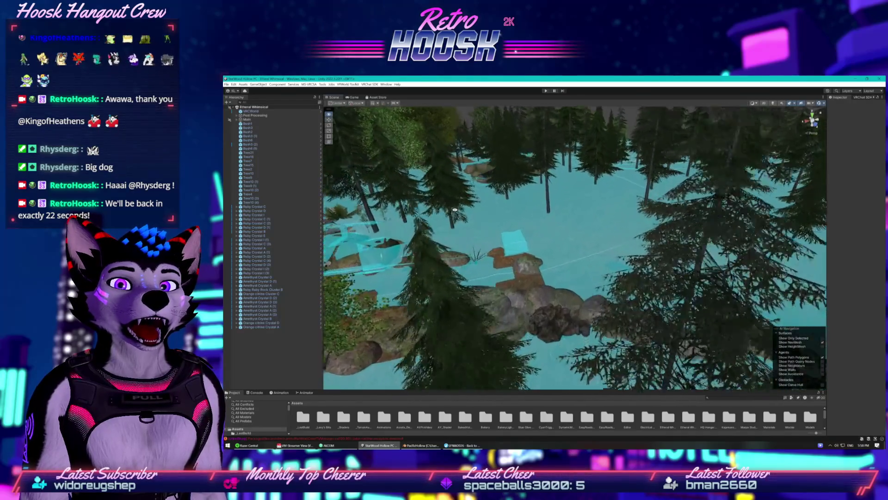
# - Fly into the crystal cave, select the blue Crystal Rock Cluster A, and widen the Inspector
pyautogui.press('w')
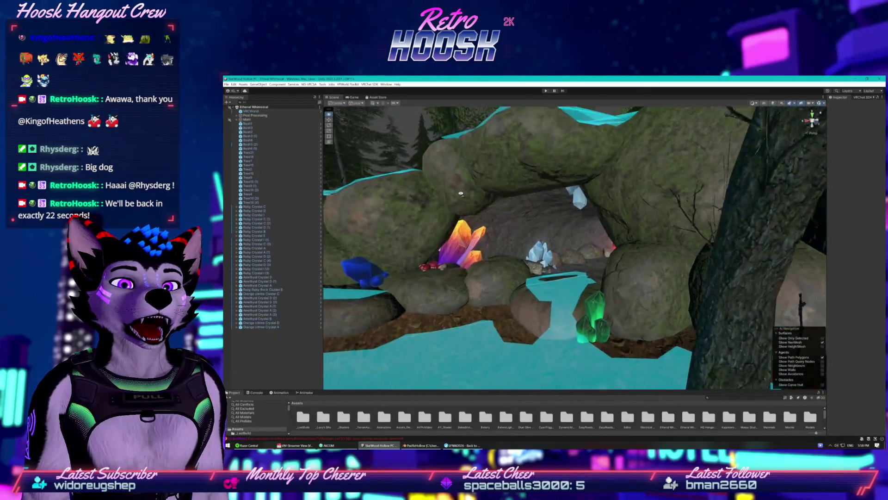
pyautogui.press('w')
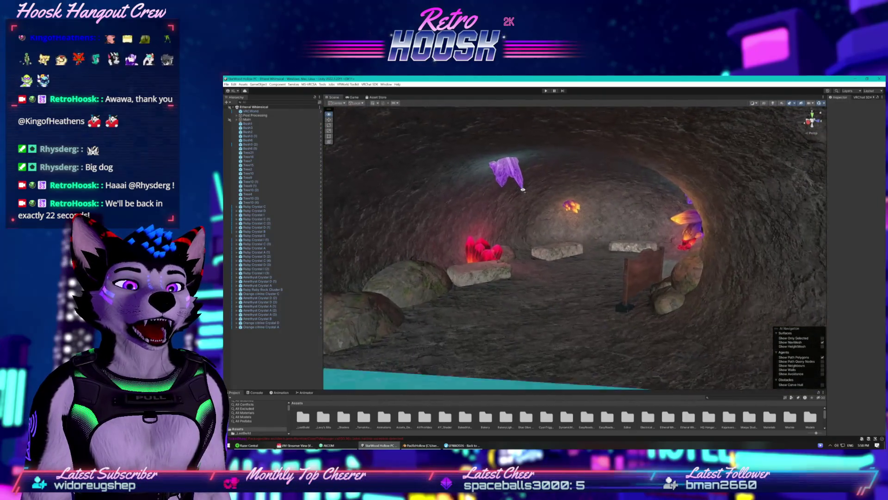
pyautogui.press('w')
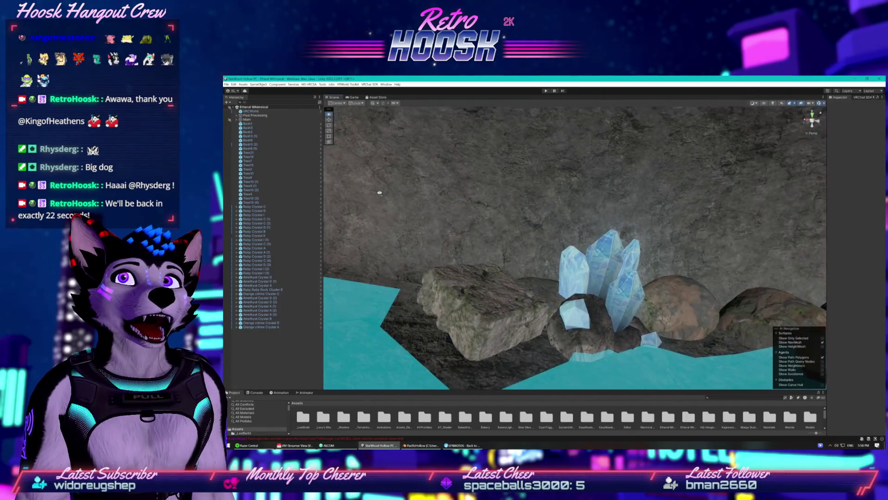
pyautogui.press('w')
pyautogui.click(541, 265)
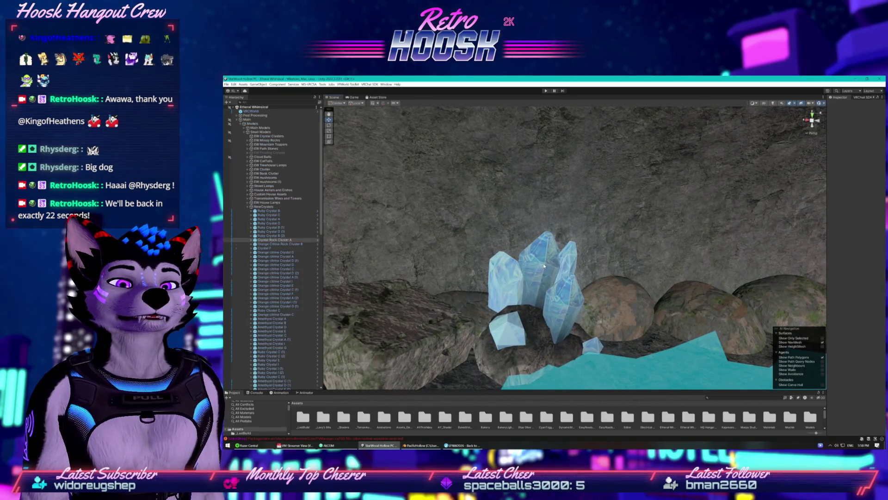
pyautogui.moveTo(826, 166); pyautogui.dragTo(734, 171)
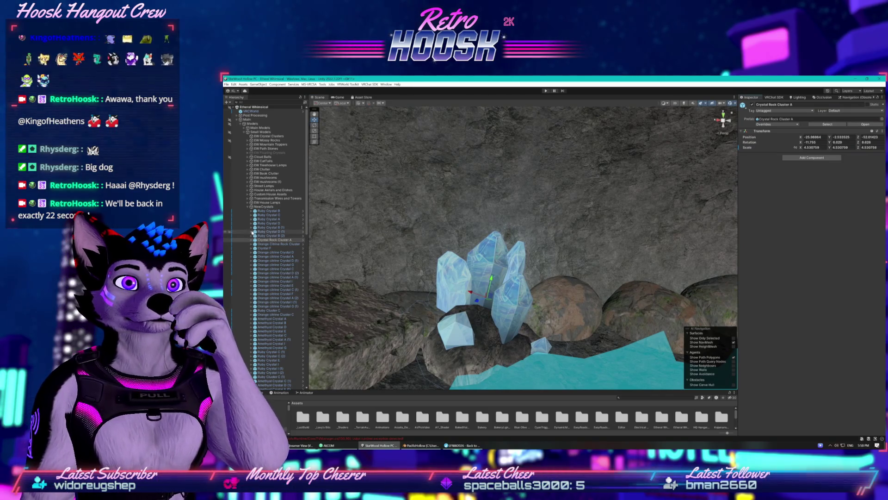
# - Frame the orange citrine Crystal D, then reselect Crystal Rock Cluster A
pyautogui.click(264, 252)
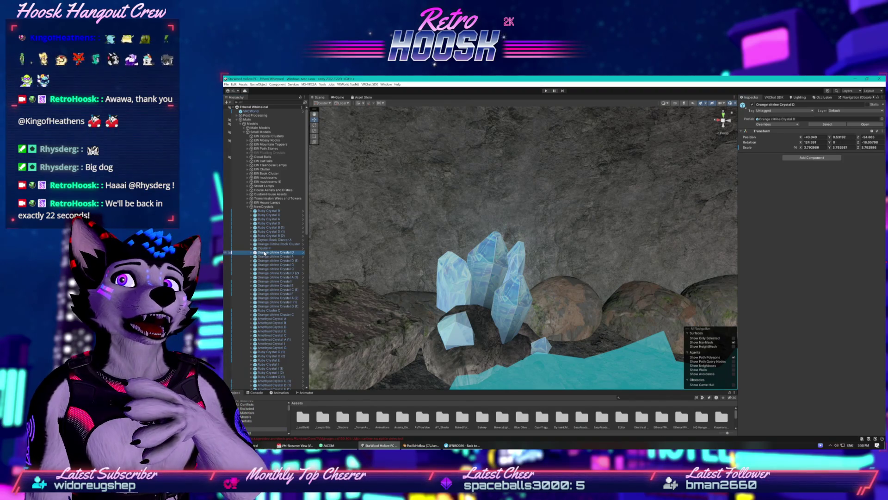
pyautogui.press('f')
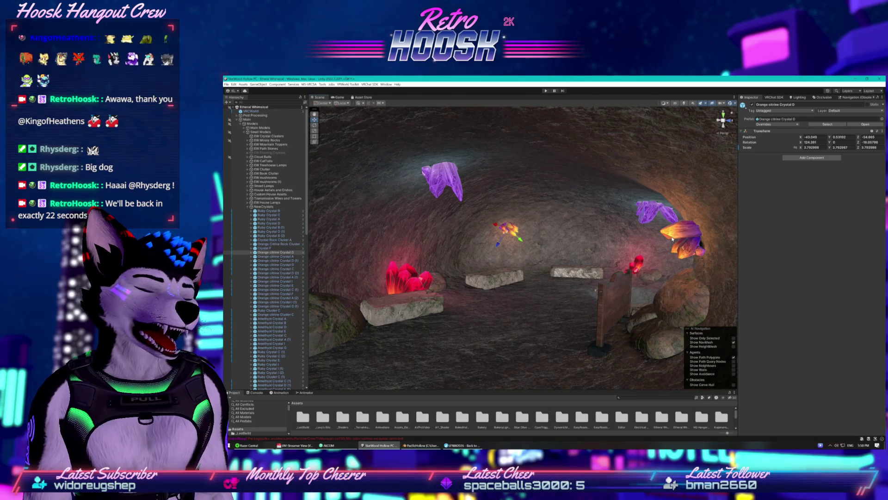
pyautogui.scroll(5, 554, 233)
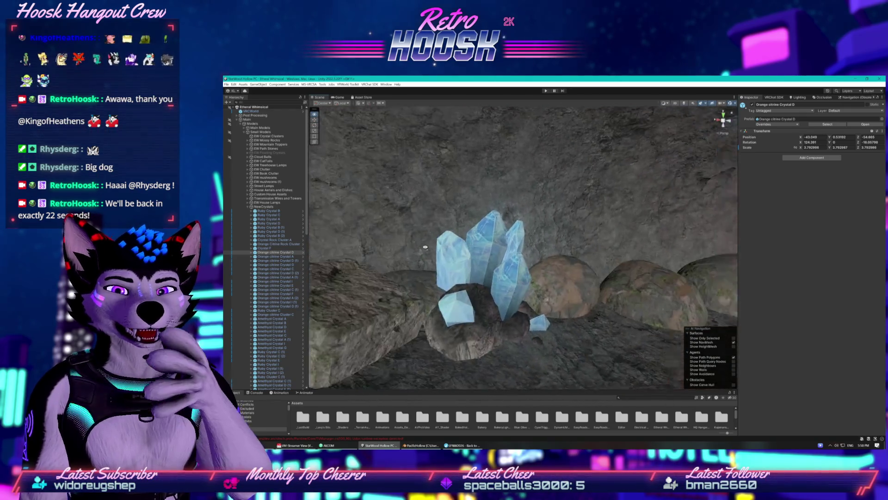
pyautogui.click(479, 279)
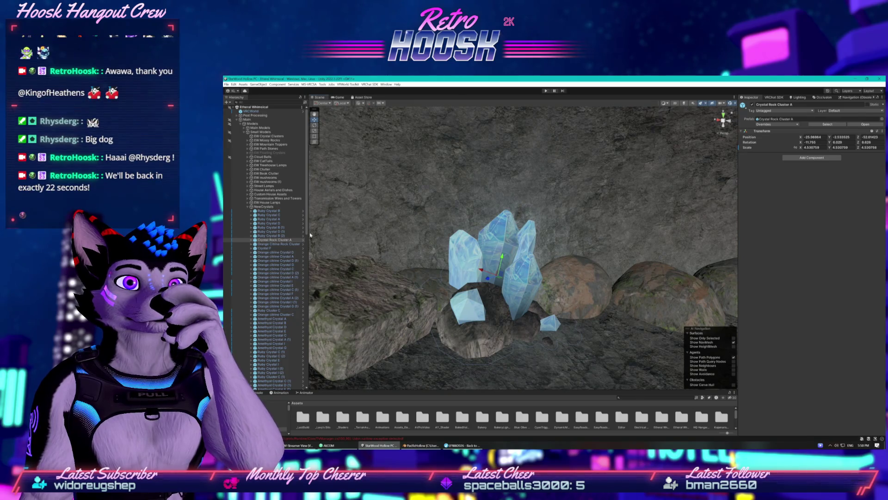
# - Expand the cluster hierarchy and show Cube.144's Crystal 2k material properties
pyautogui.click(250, 240)
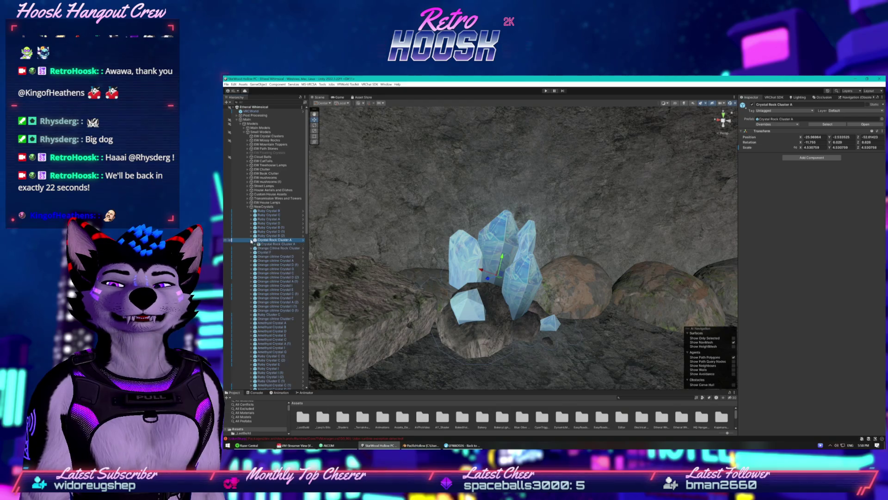
pyautogui.click(261, 244)
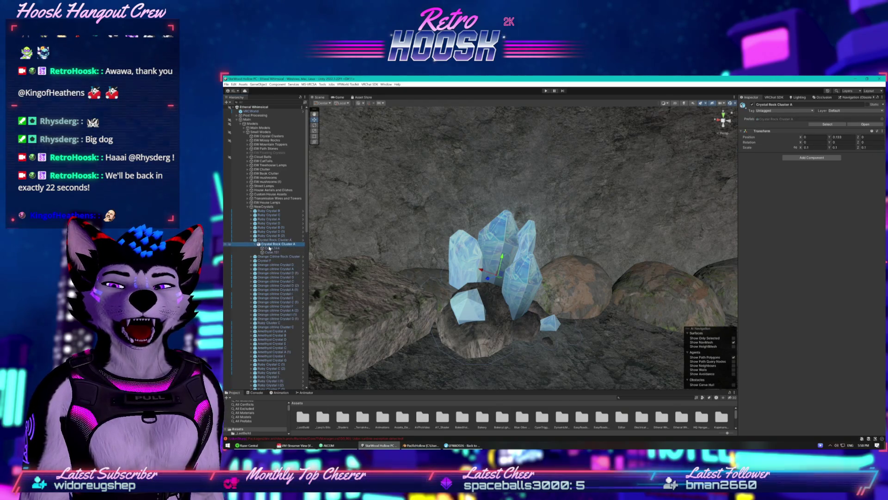
pyautogui.click(255, 244)
pyautogui.click(269, 248)
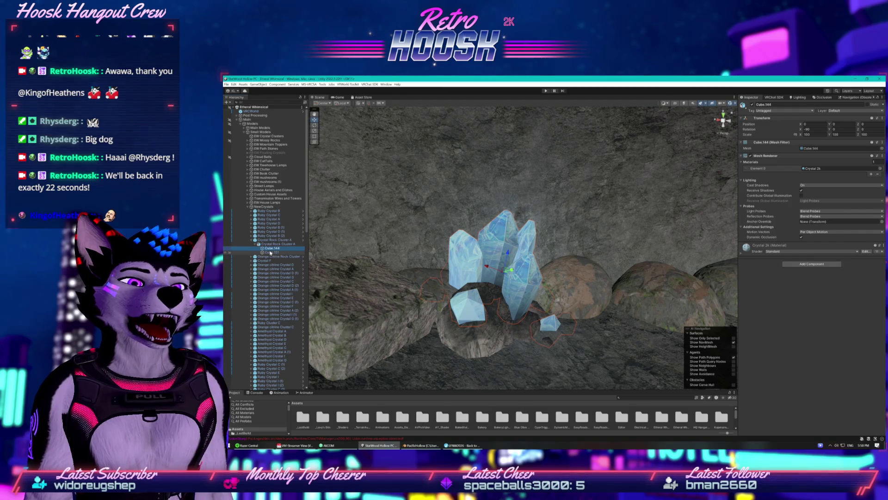
pyautogui.click(270, 252)
pyautogui.click(271, 249)
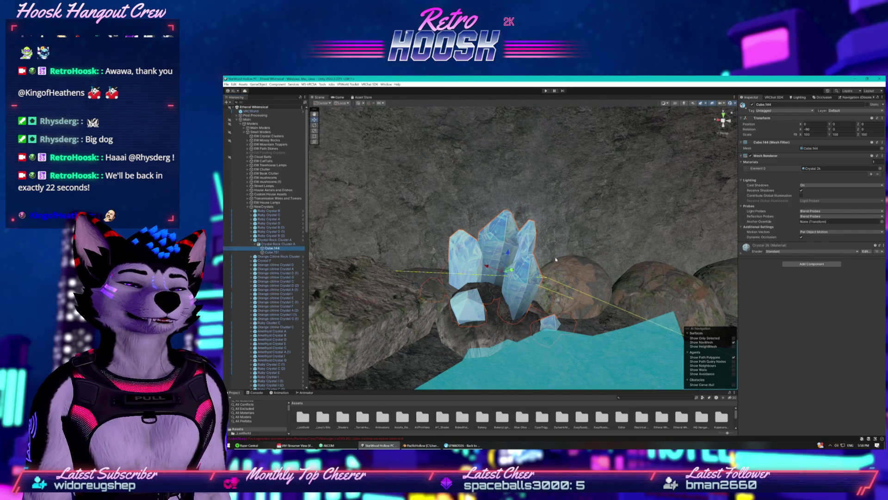
pyautogui.click(743, 254)
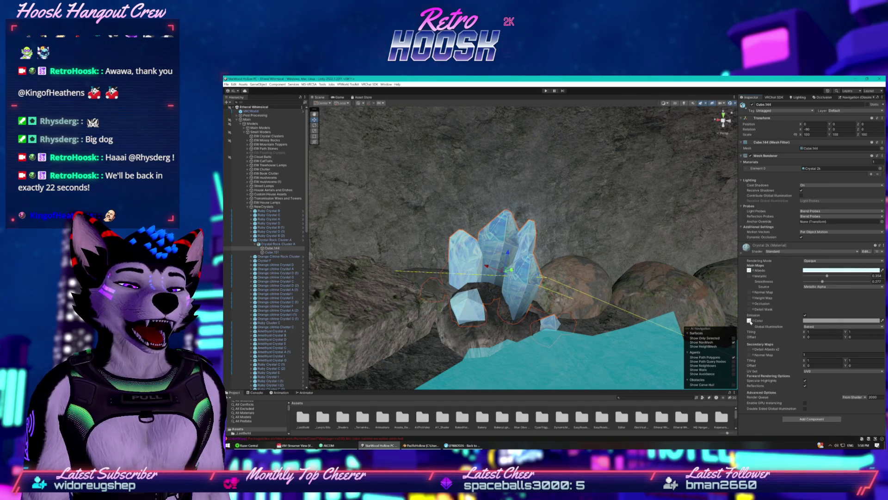
# - Locate the Crystal-Color texture in Project and preview it in the image viewer
pyautogui.click(750, 321)
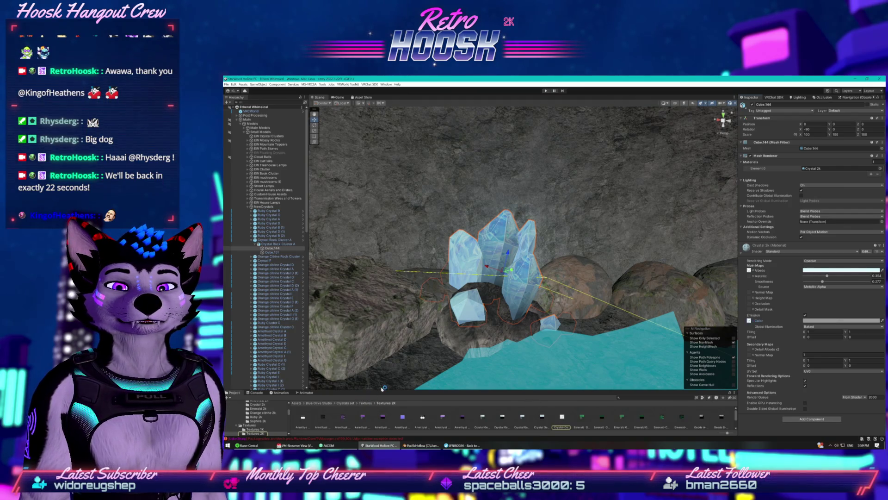
pyautogui.moveTo(382, 390); pyautogui.dragTo(382, 363)
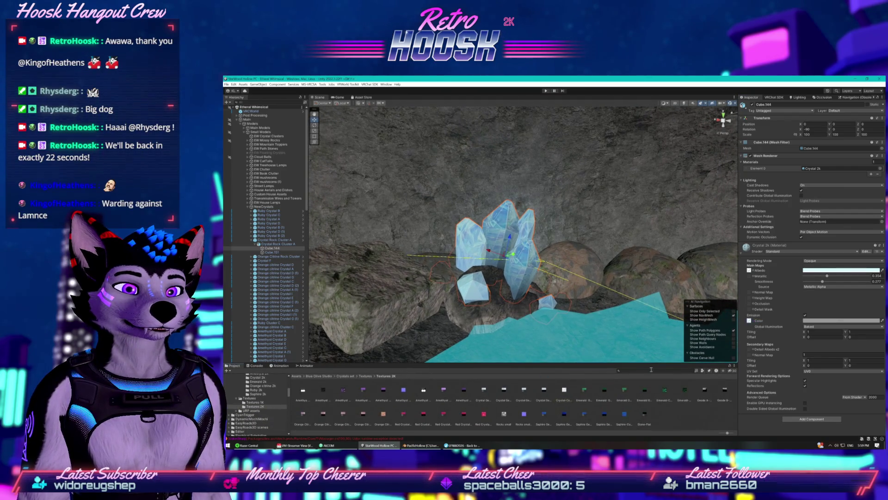
pyautogui.doubleClick(564, 391)
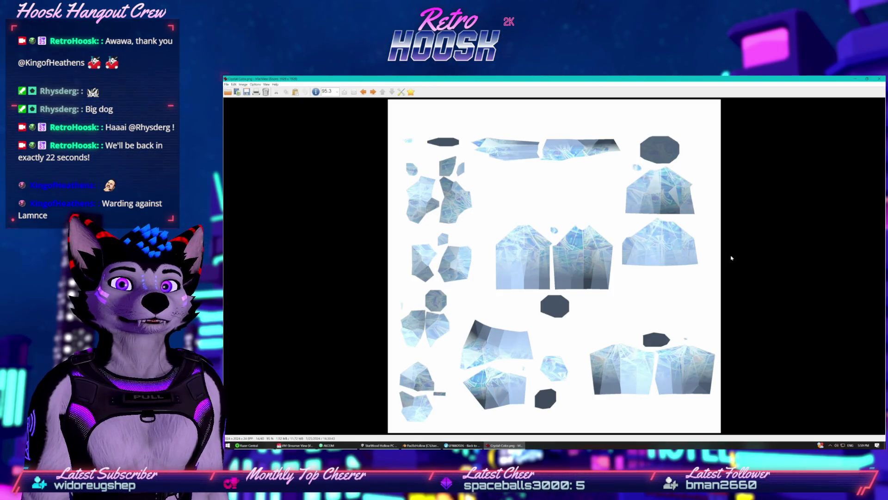
pyautogui.click(879, 80)
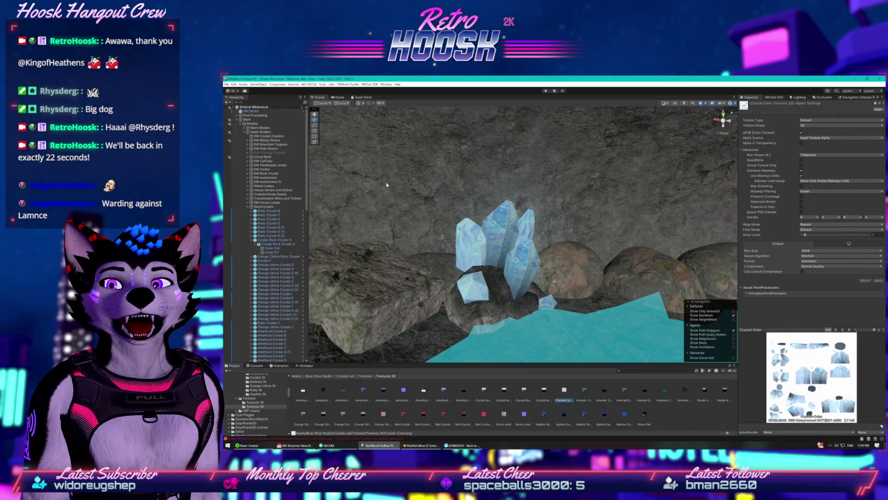
# - On Cube.144, review the emission Global Illumination (kept Baked) and Rendering Mode options
pyautogui.click(273, 248)
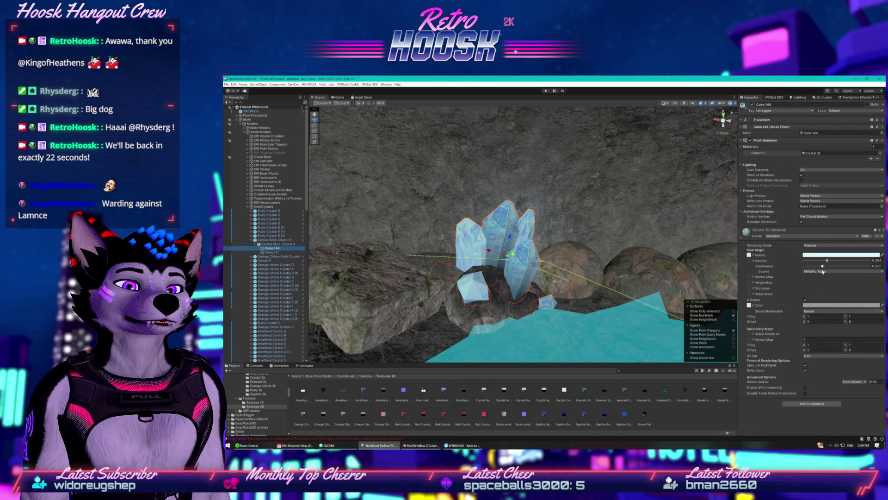
pyautogui.click(822, 311)
pyautogui.click(815, 322)
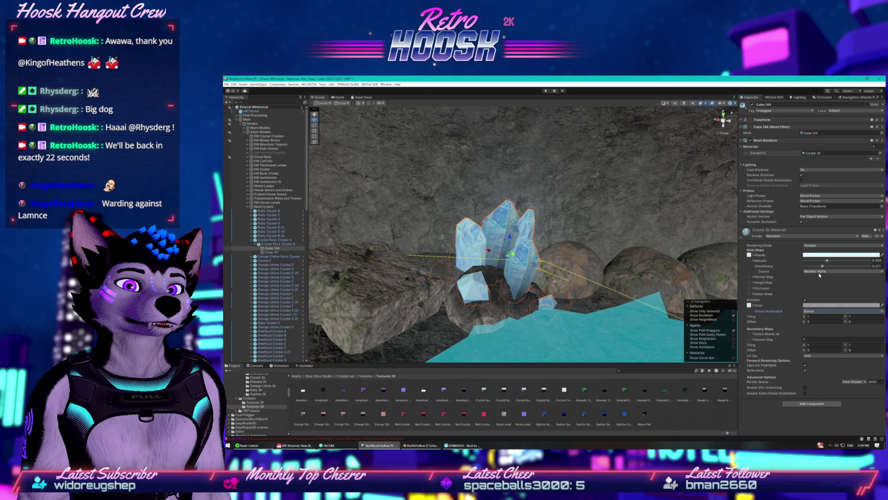
pyautogui.click(814, 246)
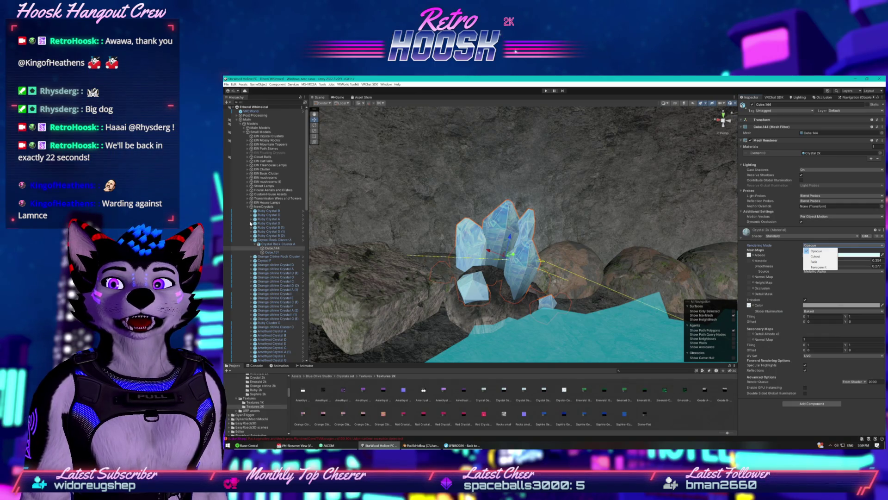
# - Move Amethyst Crystal B under Ruby Crystal B and check Amethyst Crystal-C's Red Crystal 2k material
pyautogui.moveTo(270, 335); pyautogui.dragTo(252, 215)
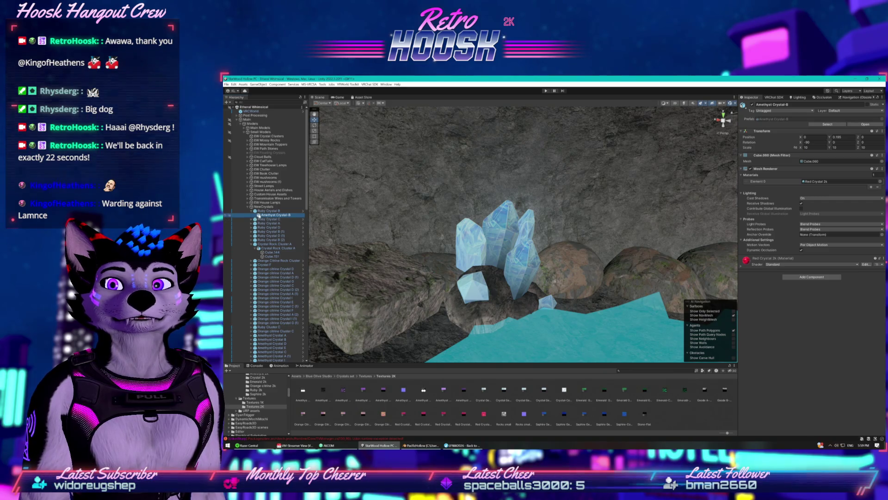
pyautogui.click(253, 219)
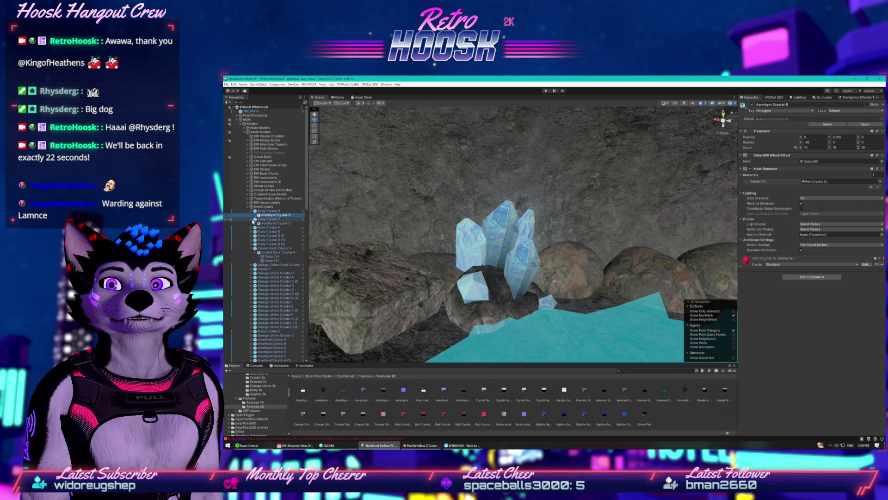
pyautogui.click(260, 224)
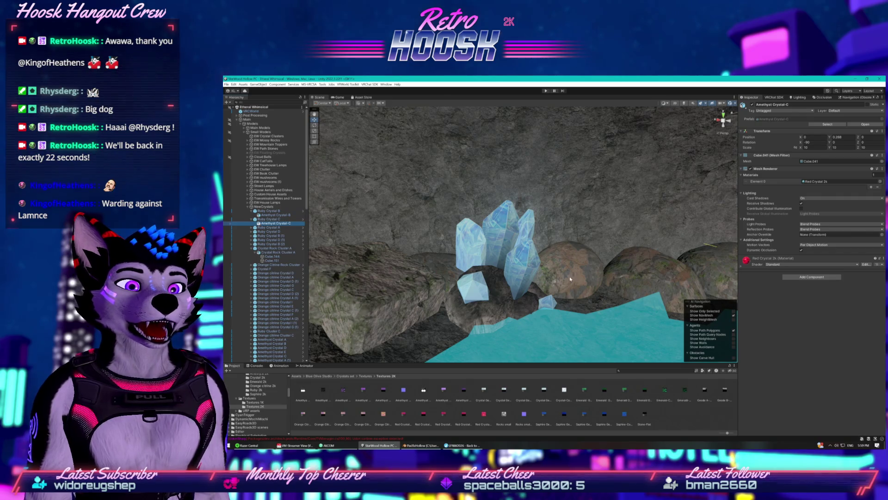
pyautogui.click(742, 267)
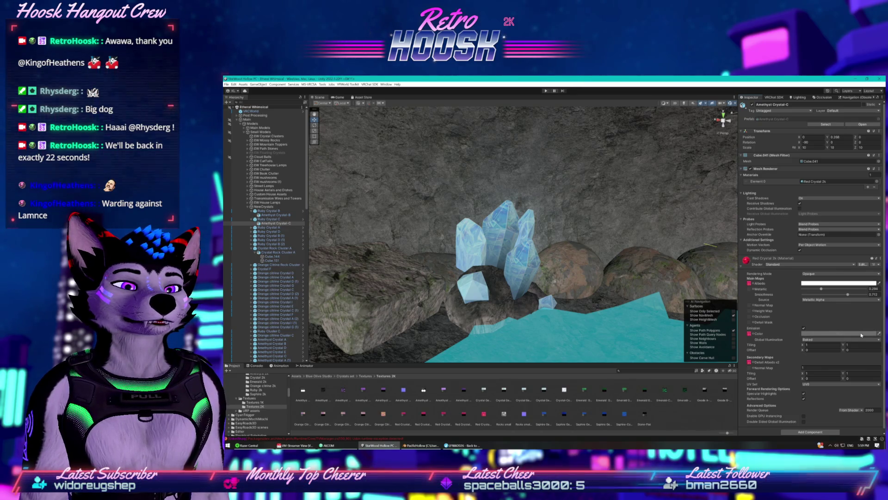
pyautogui.click(275, 257)
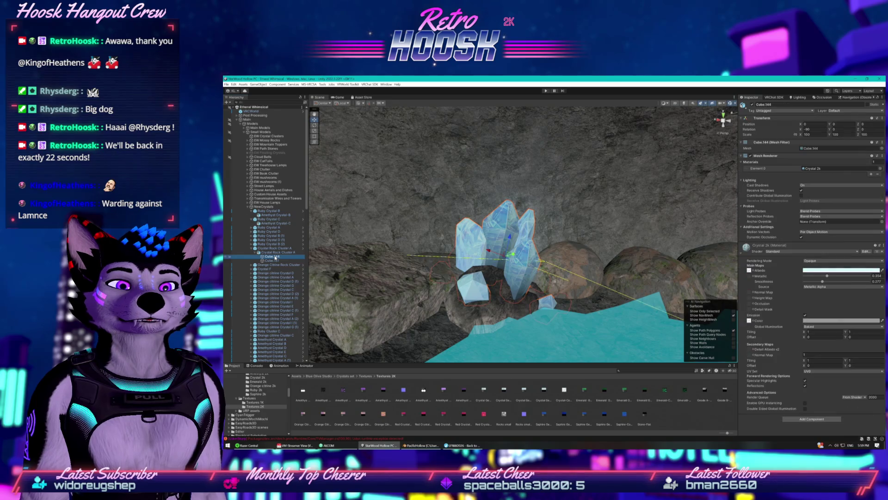
# - Set the Crystal 2k emission colour to a bright, saturated cyan in the HDR picker
pyautogui.click(813, 322)
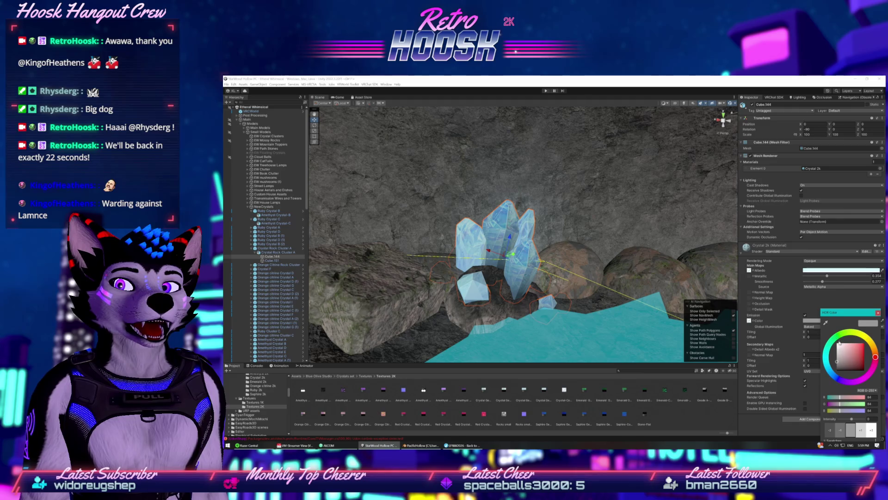
pyautogui.moveTo(838, 360)
pyautogui.mouseDown()
pyautogui.moveTo(835, 350)
pyautogui.moveTo(860, 350)
pyautogui.moveTo(828, 354)
pyautogui.mouseUp()
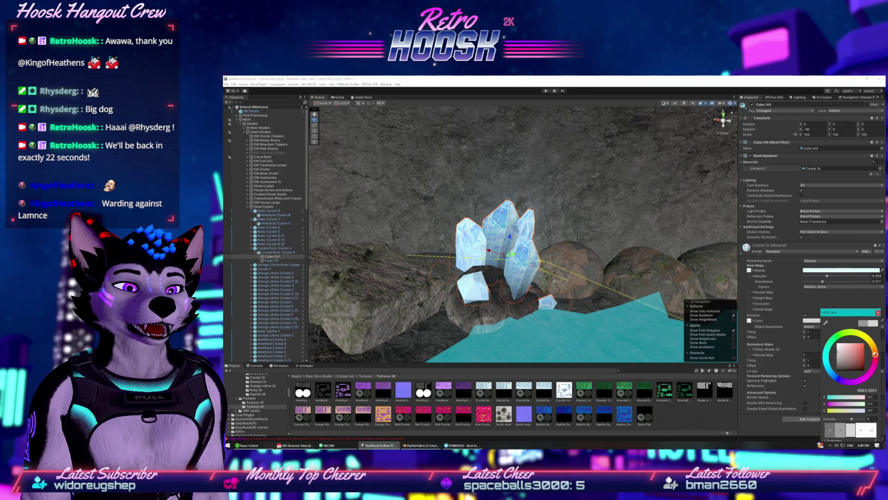
pyautogui.moveTo(875, 355); pyautogui.dragTo(828, 333)
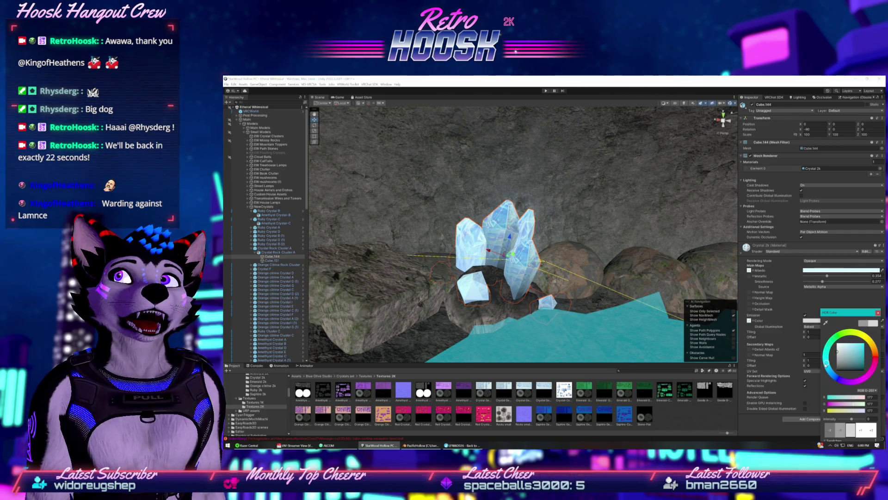
pyautogui.click(843, 344)
pyautogui.click(855, 345)
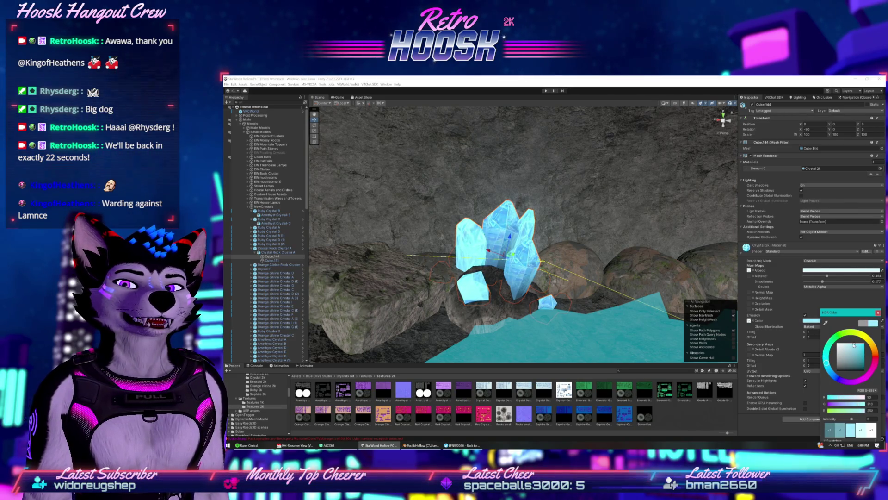
pyautogui.moveTo(856, 344); pyautogui.dragTo(829, 369)
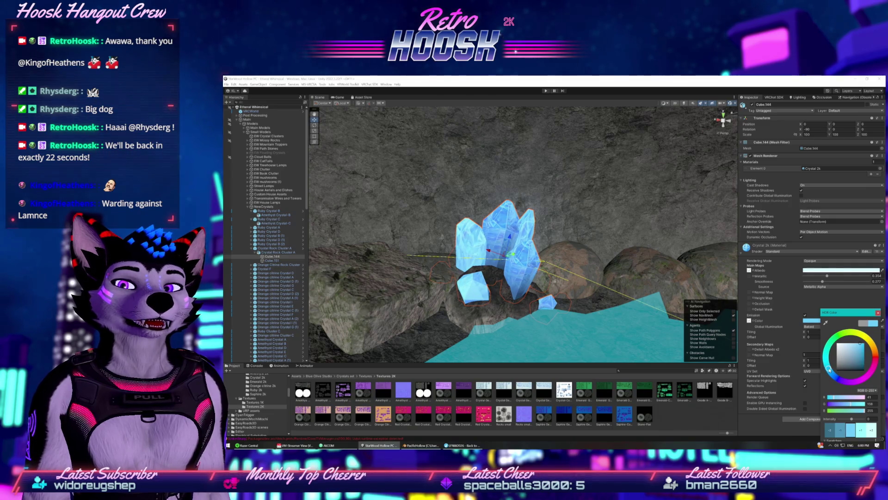
pyautogui.moveTo(613, 297); pyautogui.dragTo(429, 270)
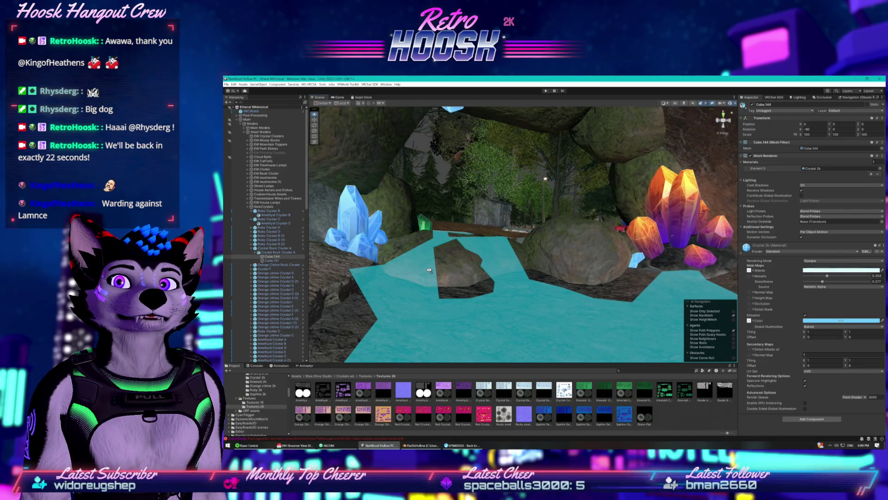
# - Shift the Crystal 2k emission toward teal and back to a slightly stronger cyan
pyautogui.moveTo(493, 251)
pyautogui.mouseDown()
pyautogui.moveTo(500, 224)
pyautogui.moveTo(535, 271)
pyautogui.moveTo(490, 265)
pyautogui.mouseUp()
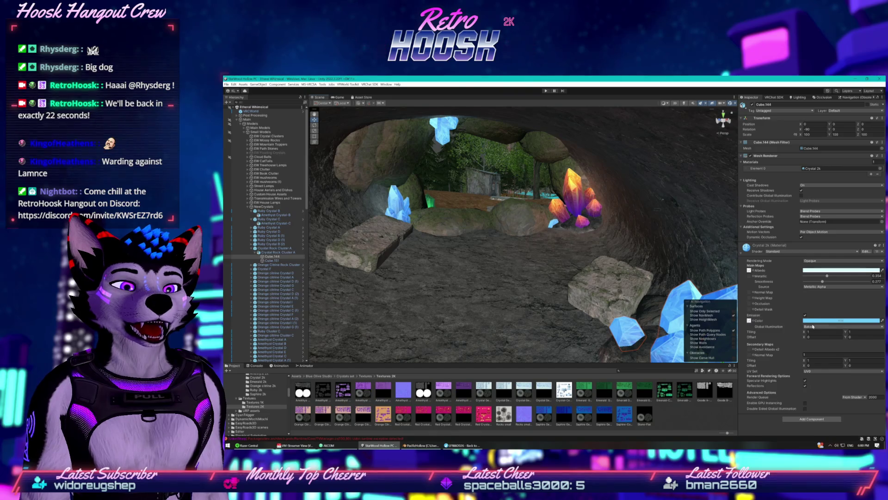
pyautogui.click(841, 321)
pyautogui.moveTo(821, 358)
pyautogui.mouseDown()
pyautogui.moveTo(817, 348)
pyautogui.moveTo(817, 356)
pyautogui.mouseUp()
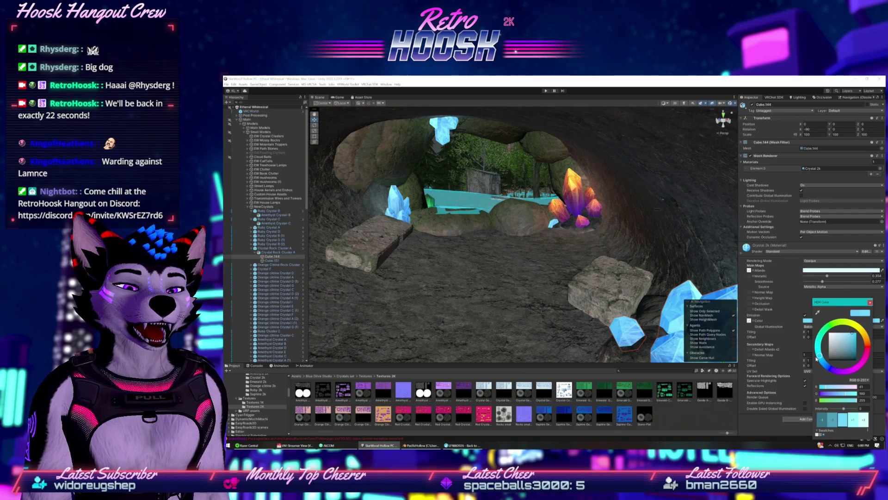
pyautogui.click(870, 302)
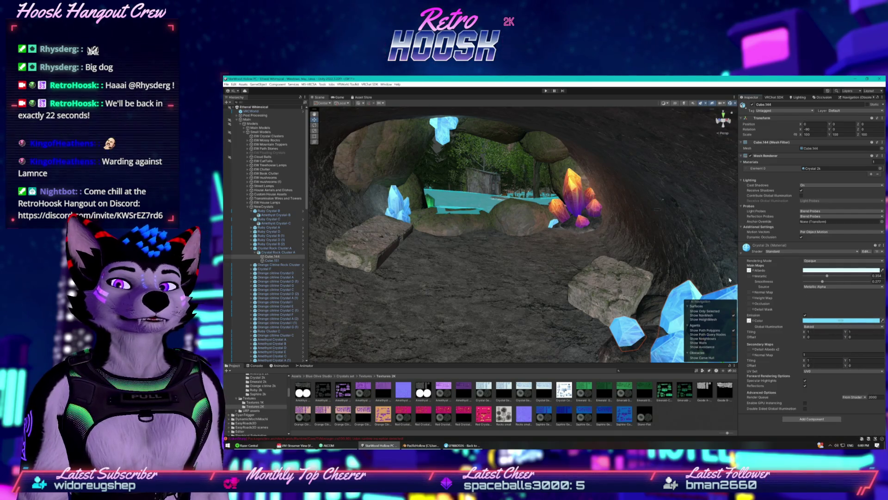
pyautogui.moveTo(583, 220)
pyautogui.mouseDown()
pyautogui.moveTo(519, 217)
pyautogui.moveTo(640, 233)
pyautogui.mouseUp()
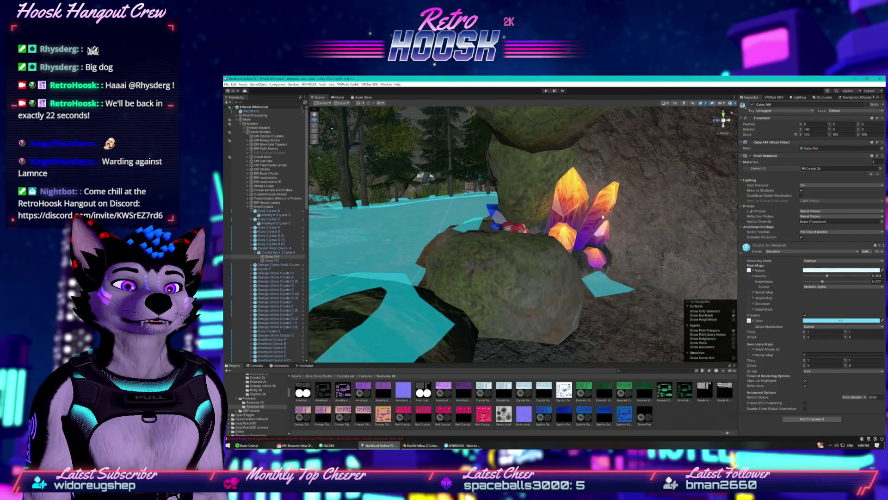
pyautogui.click(578, 211)
pyautogui.click(597, 255)
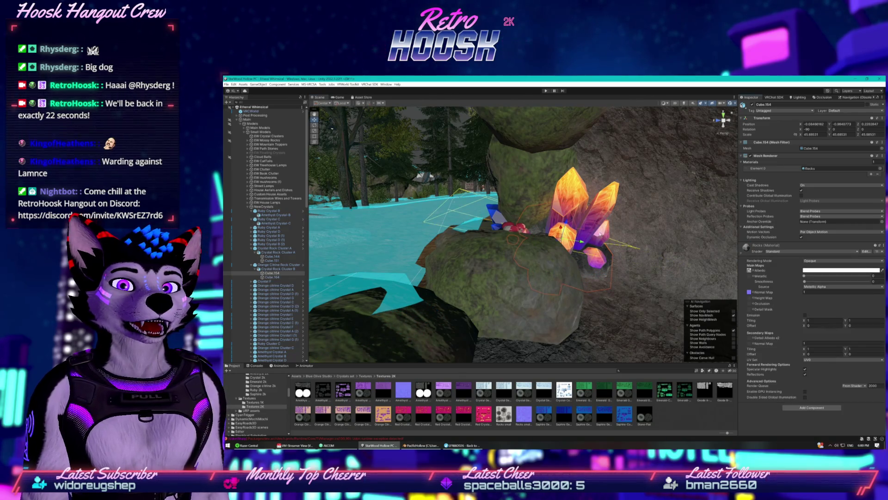
pyautogui.click(650, 209)
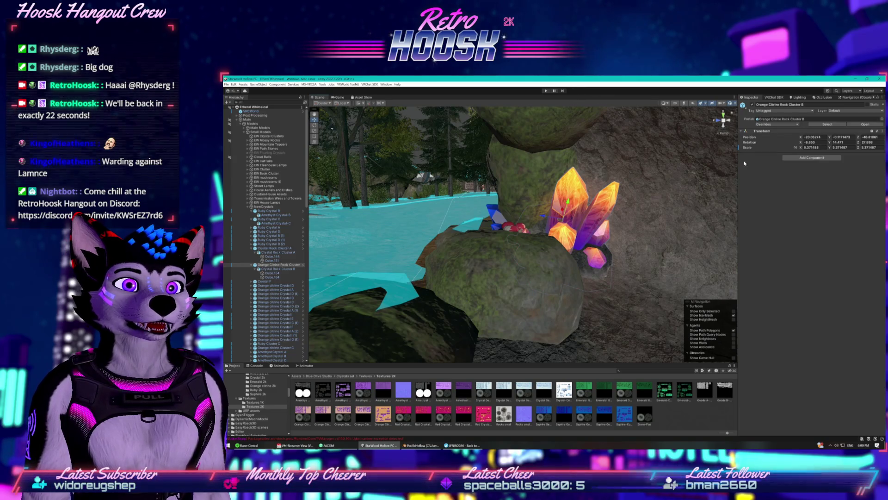
pyautogui.click(656, 227)
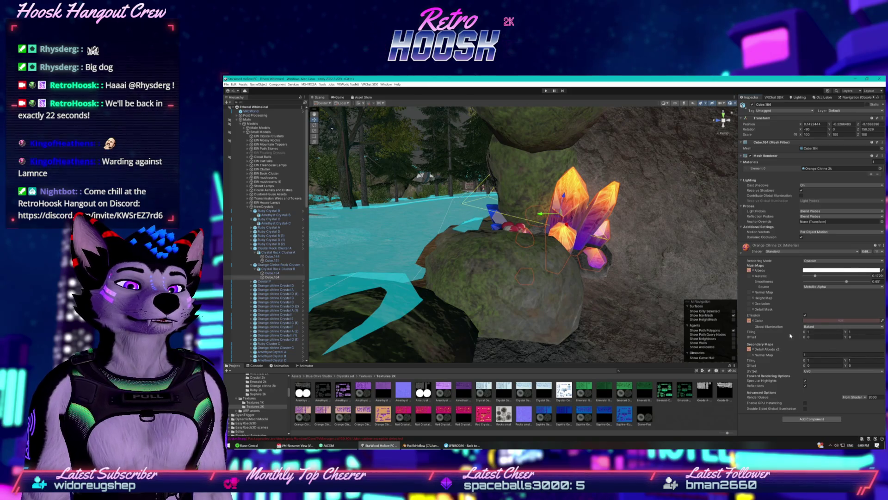
pyautogui.click(814, 327)
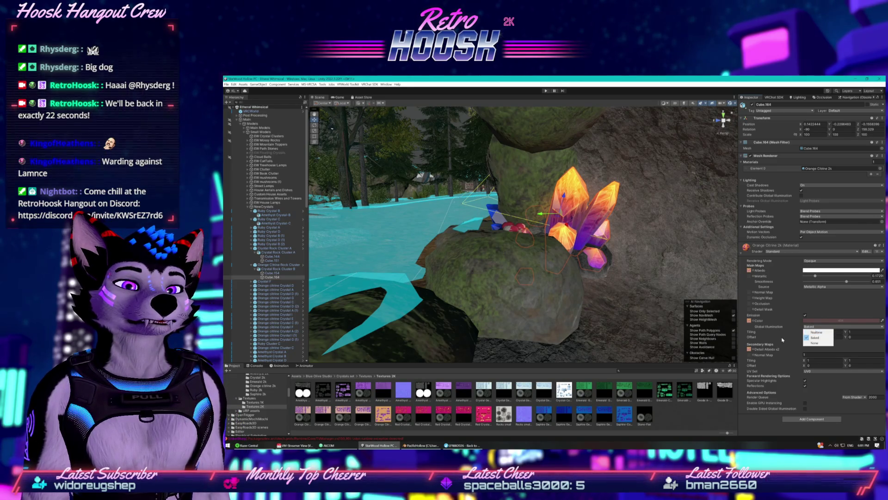
pyautogui.click(809, 337)
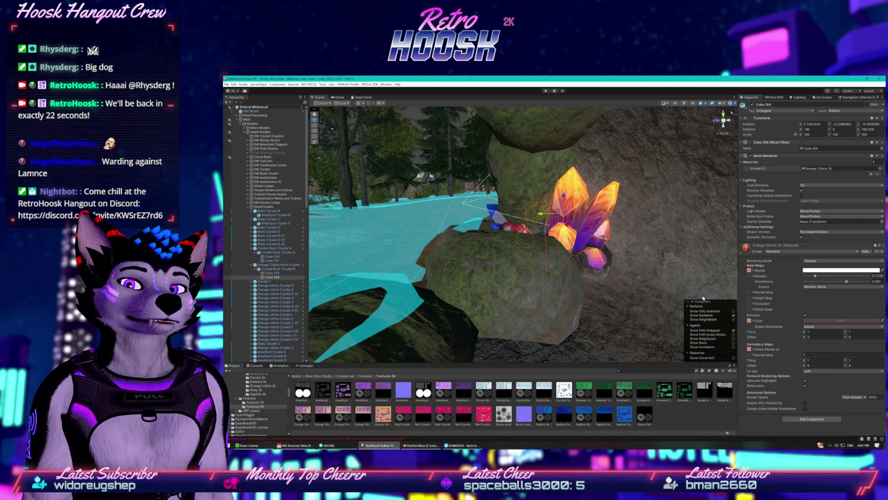
pyautogui.moveTo(500, 218); pyautogui.dragTo(481, 191)
pyautogui.press('f')
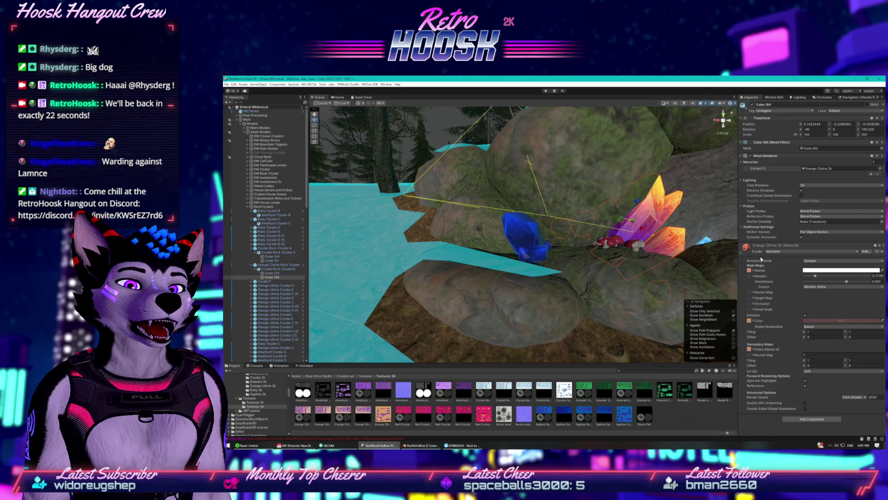
pyautogui.click(795, 251)
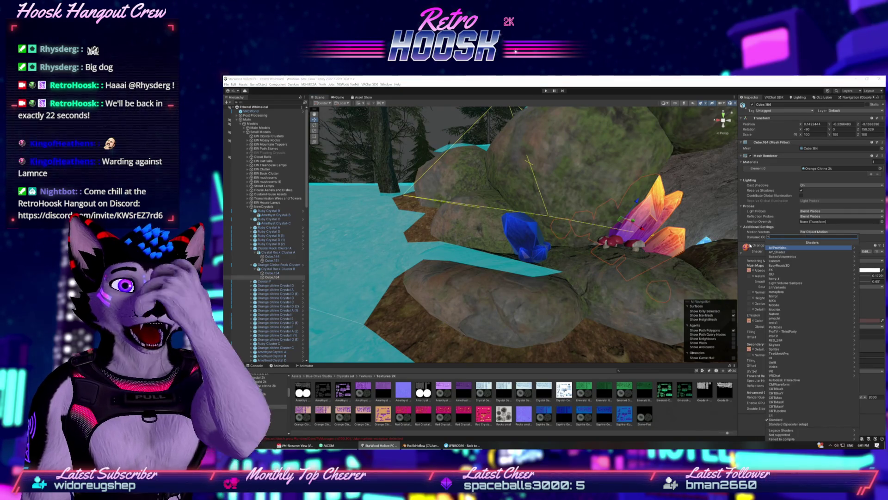
pyautogui.press('Escape')
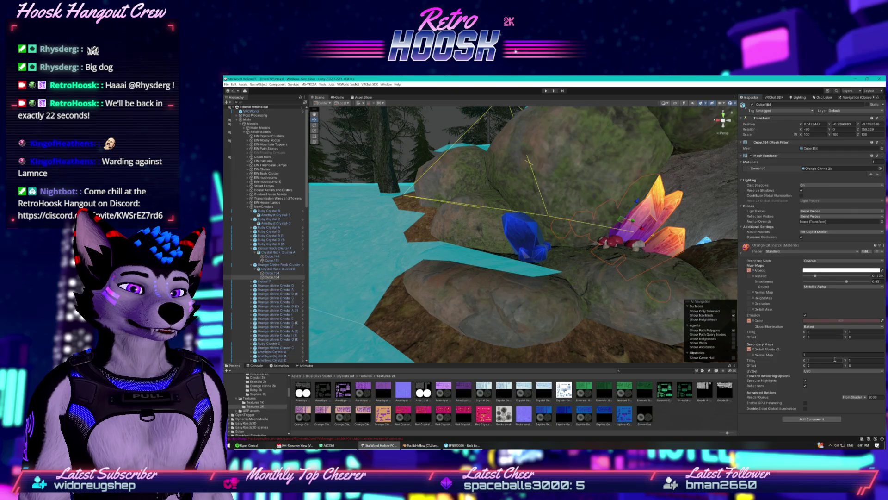
pyautogui.click(515, 231)
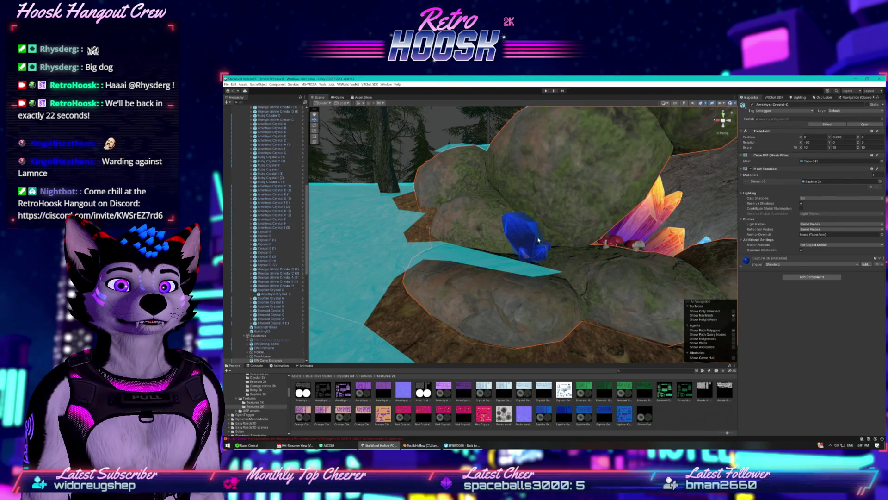
# - Set the Saphire 2k emission on Amethyst Crystal-G to a light blue glow
pyautogui.click(531, 244)
pyautogui.click(358, 291)
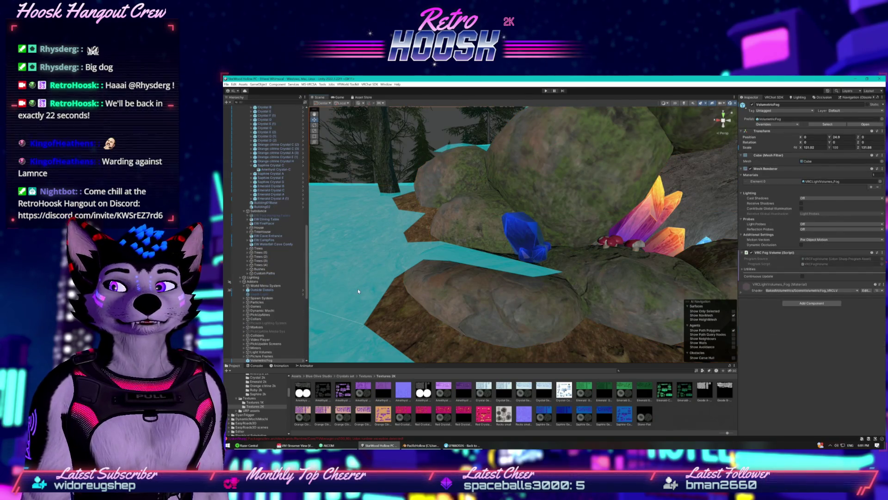
pyautogui.scroll(5, 290, 257)
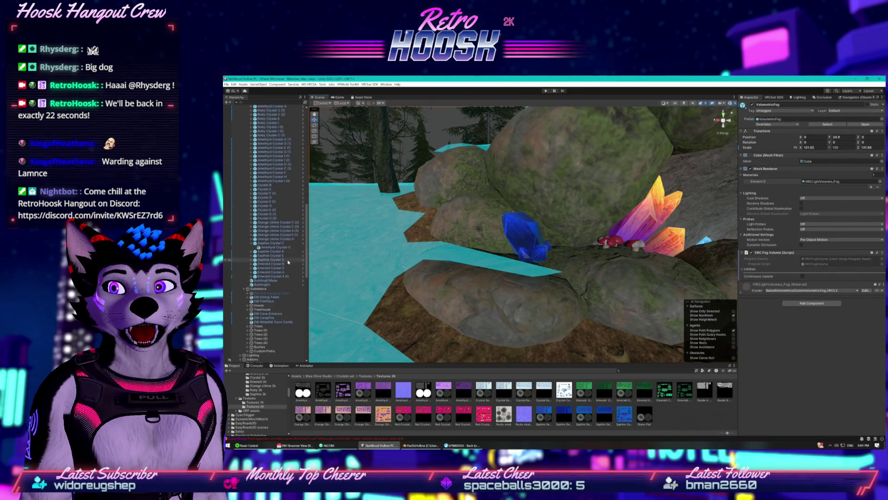
pyautogui.click(252, 260)
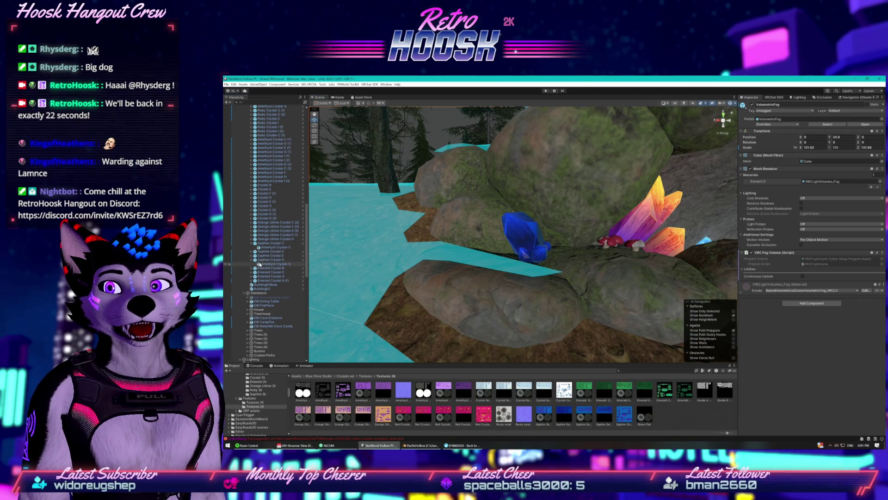
pyautogui.click(260, 263)
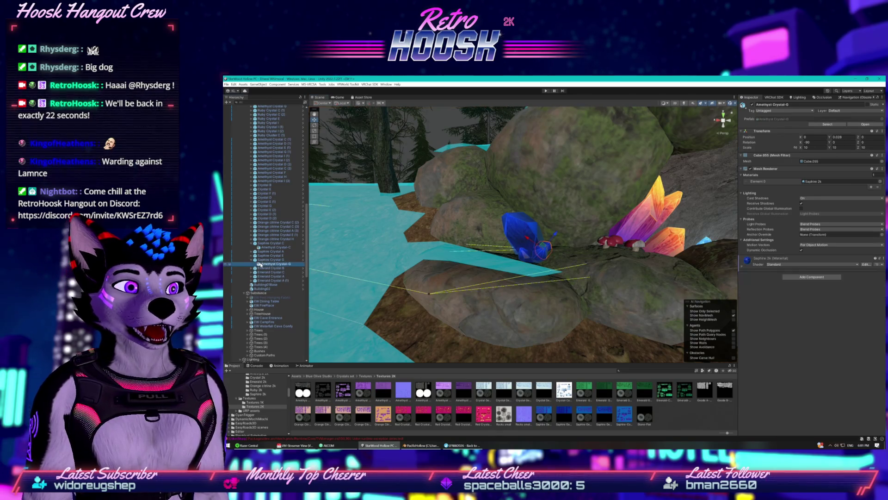
pyautogui.click(747, 260)
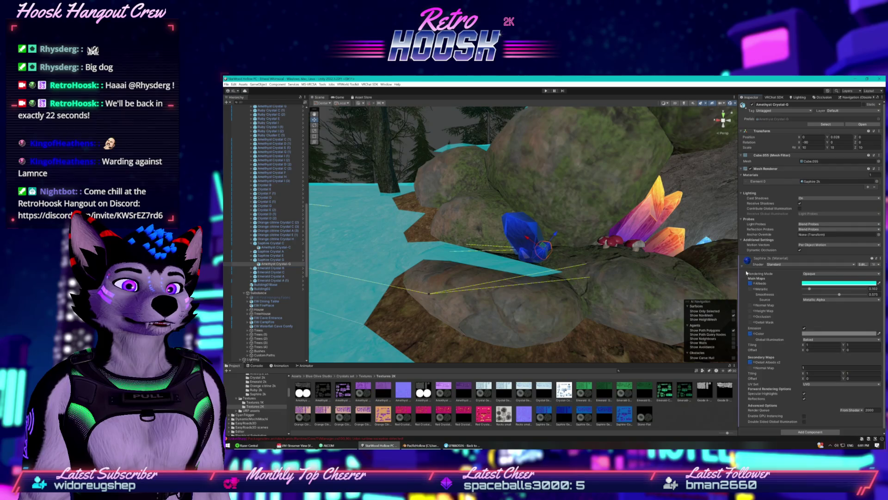
pyautogui.click(818, 334)
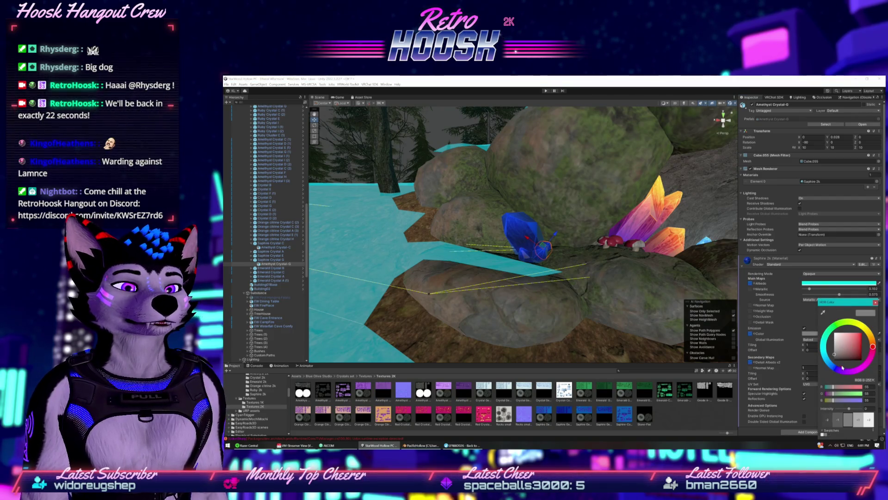
pyautogui.moveTo(838, 355)
pyautogui.mouseDown()
pyautogui.moveTo(868, 348)
pyautogui.moveTo(859, 339)
pyautogui.mouseUp()
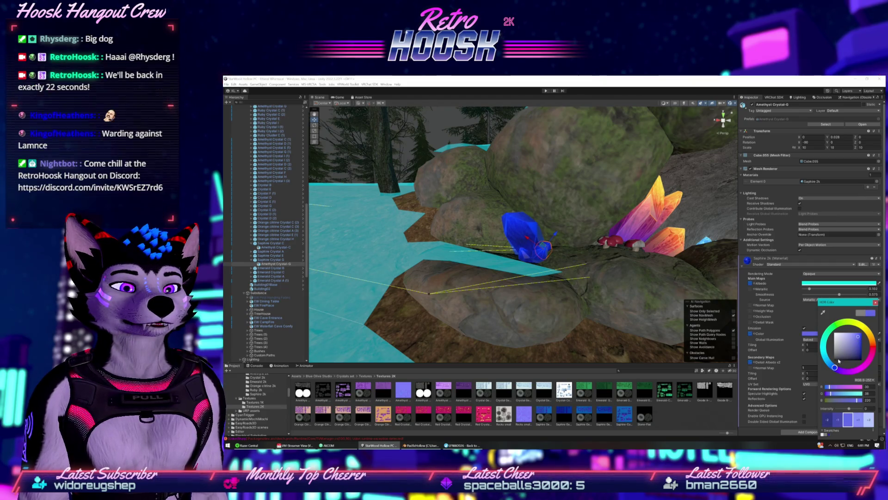
pyautogui.moveTo(834, 367); pyautogui.dragTo(828, 362)
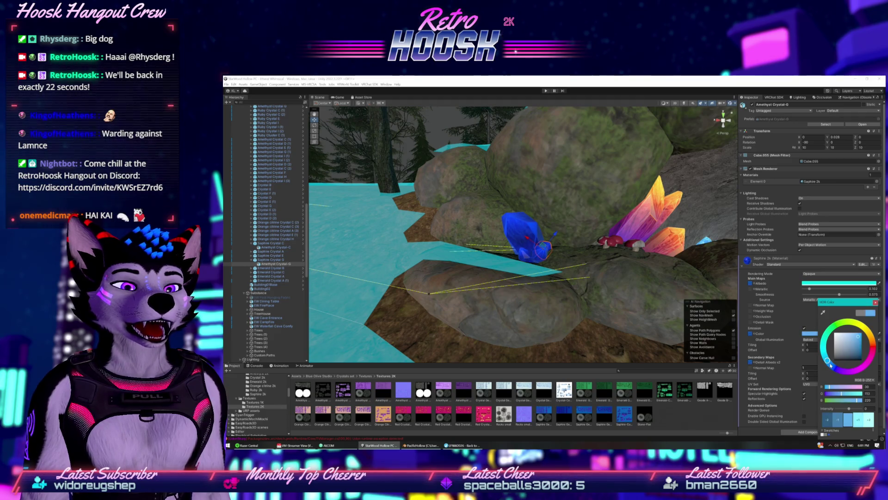
pyautogui.click(732, 291)
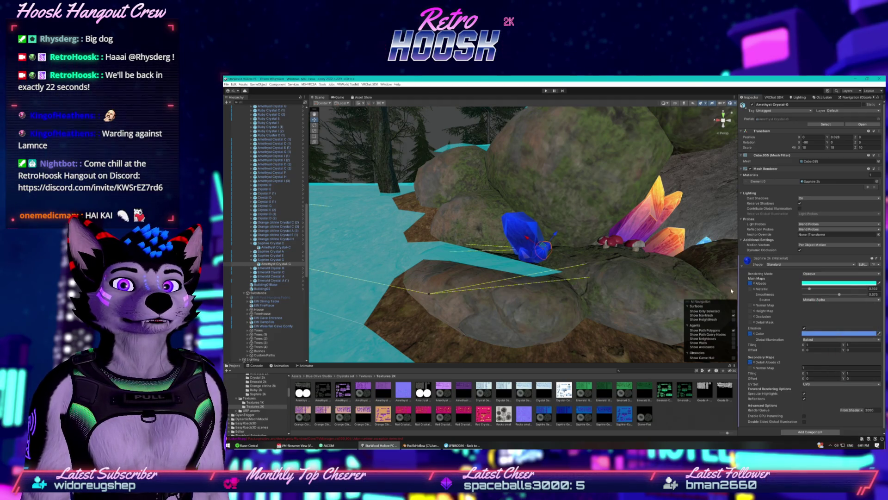
# - Preview the Game view on Display 2, which has no cameras, then return to Display 1
pyautogui.click(340, 97)
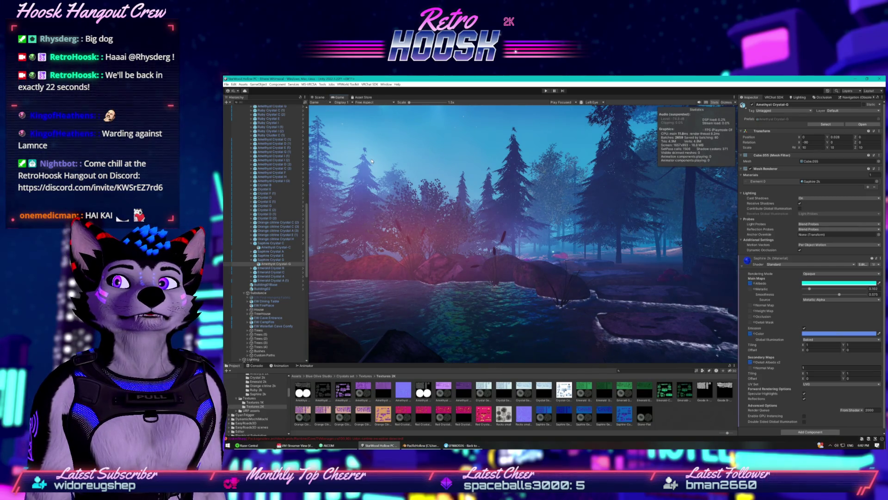
pyautogui.click(343, 102)
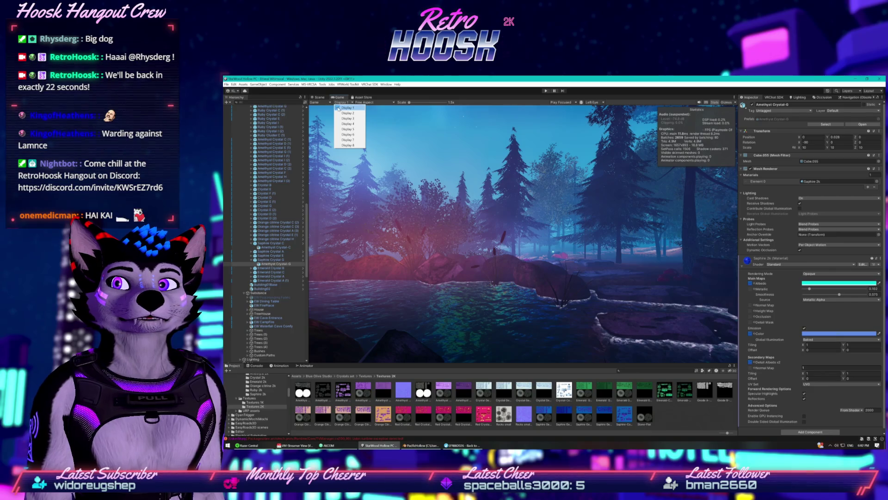
pyautogui.click(347, 112)
pyautogui.click(342, 103)
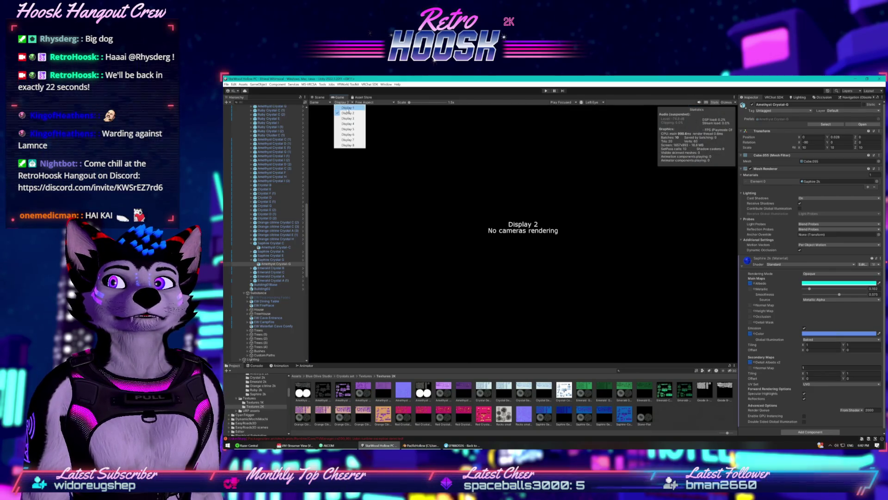
# - Set Display back to Display 1, return to the Scene view and frame the selected crystal
pyautogui.click(344, 107)
pyautogui.click(318, 98)
pyautogui.press('f')
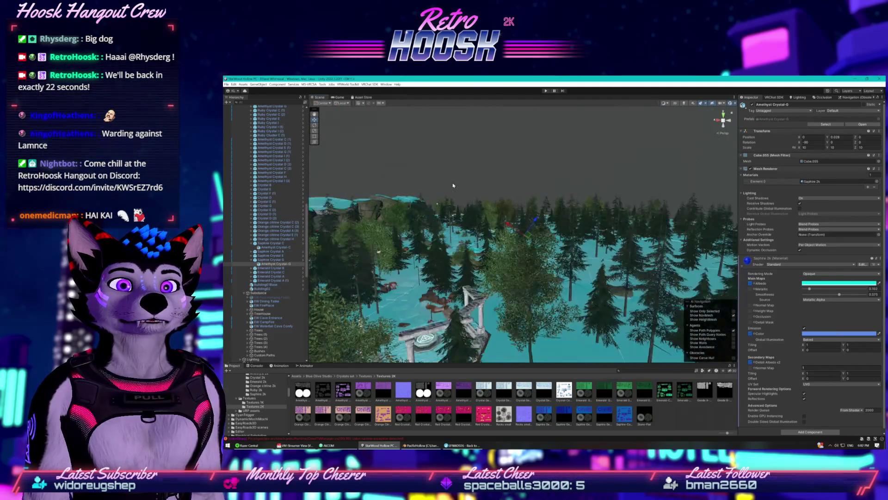
# - Zoom through the forest to the stream with wooden barrels and red mushrooms
pyautogui.scroll(3, 453, 185)
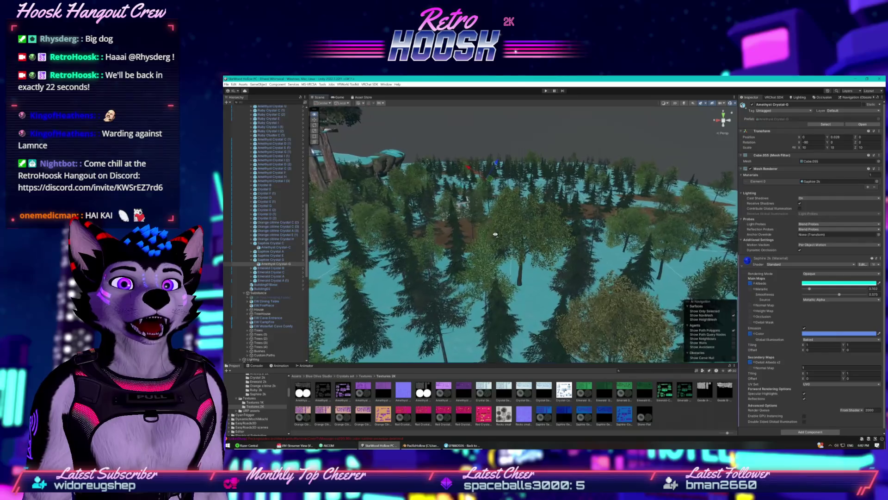
pyautogui.scroll(5, 523, 234)
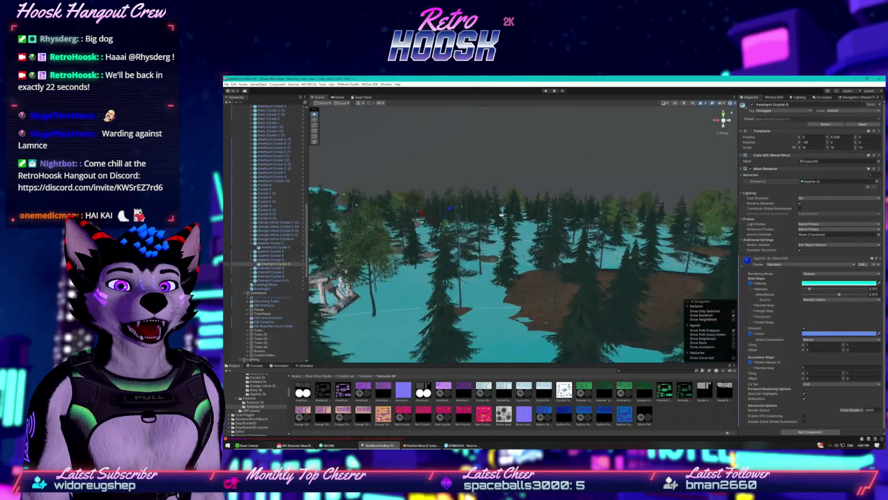
pyautogui.scroll(5, 522, 212)
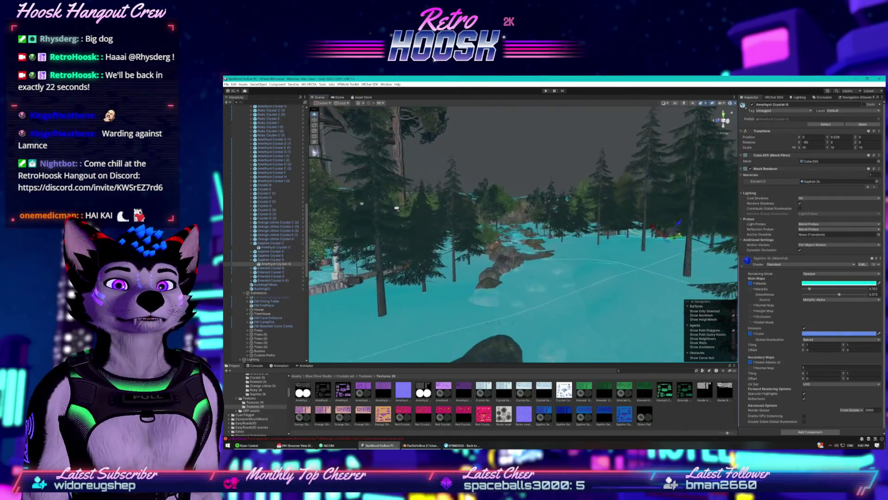
pyautogui.scroll(5, 523, 235)
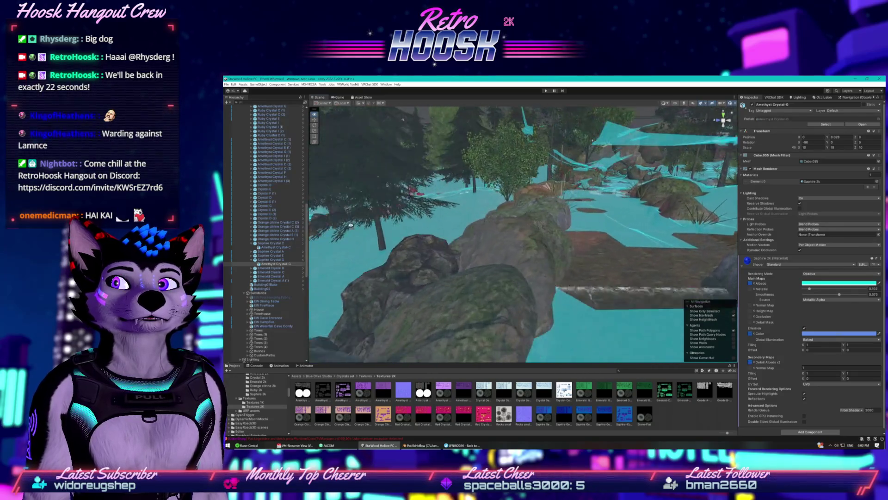
pyautogui.scroll(5, 523, 234)
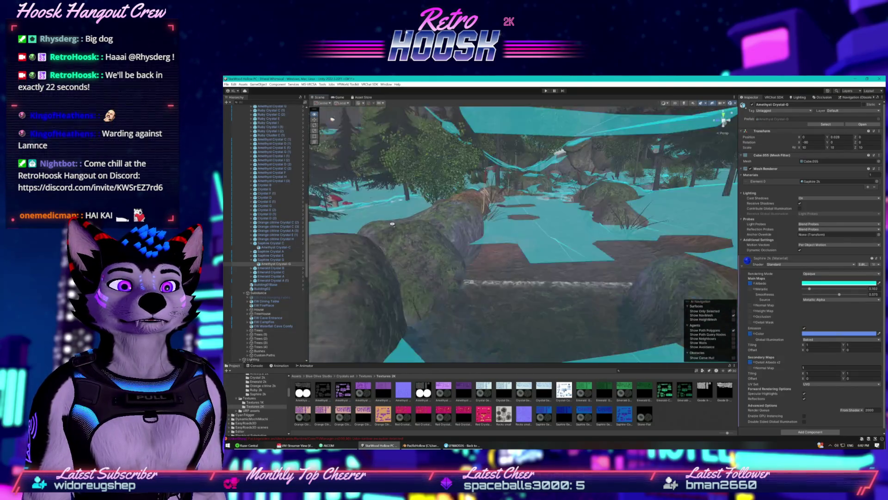
pyautogui.scroll(5, 404, 211)
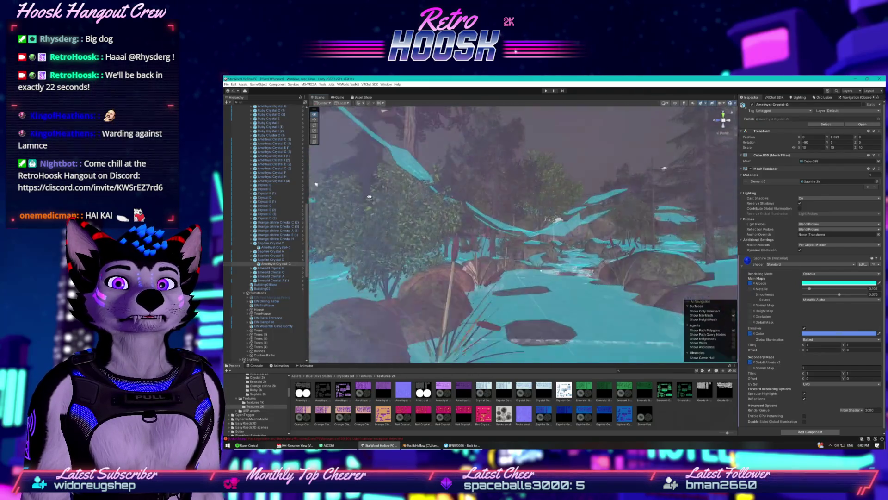
pyautogui.scroll(5, 362, 193)
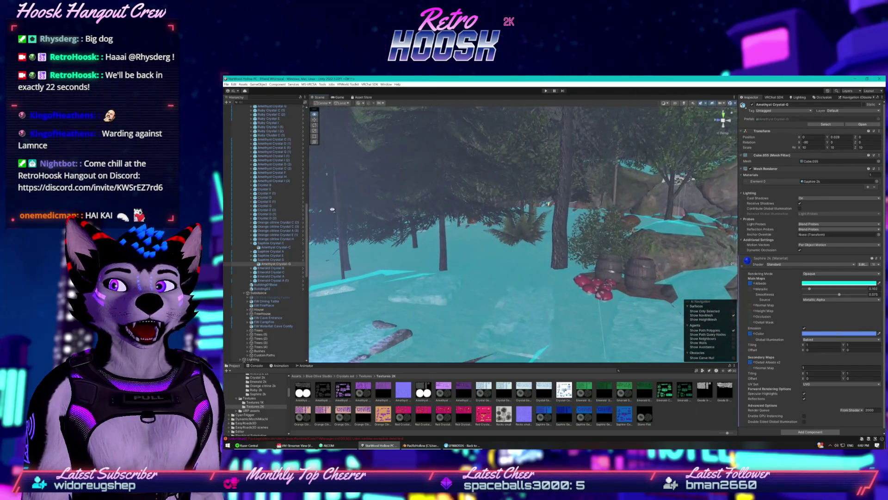
pyautogui.scroll(15, 269, 122)
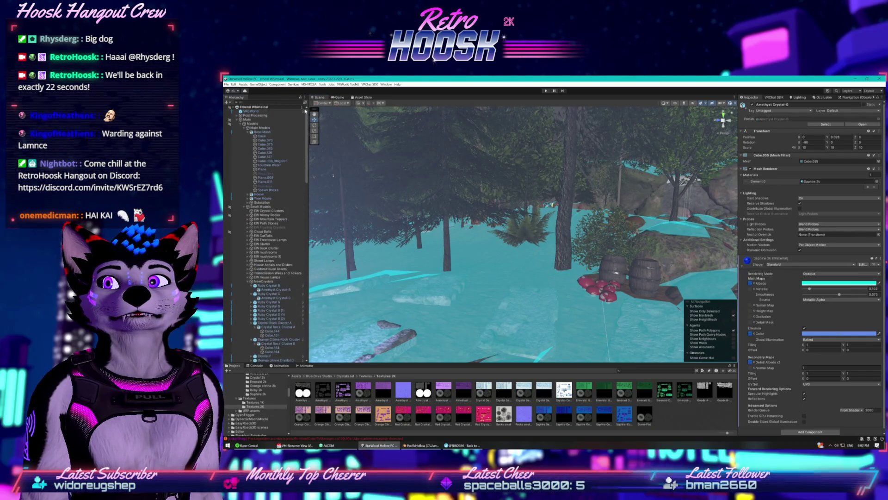
# - Collapse the Models group and select the Camera object by searching 'ca' in the Hierarchy
pyautogui.click(238, 123)
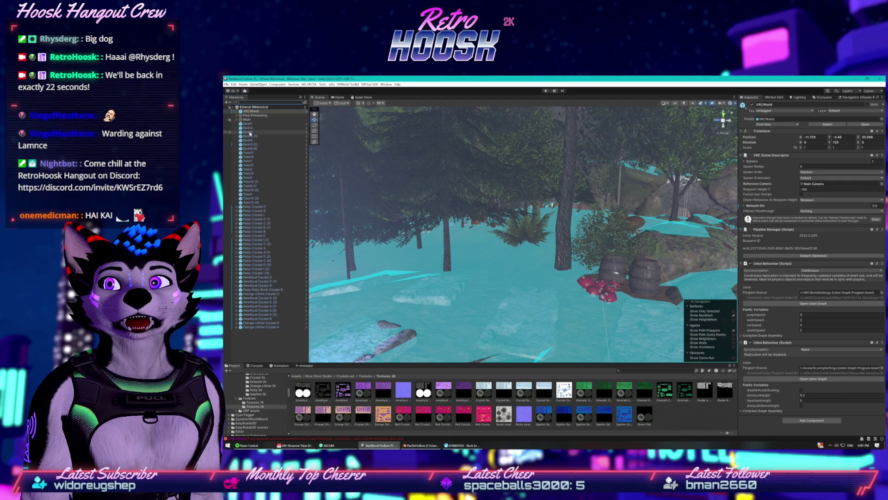
pyautogui.click(259, 102)
pyautogui.write('ca')
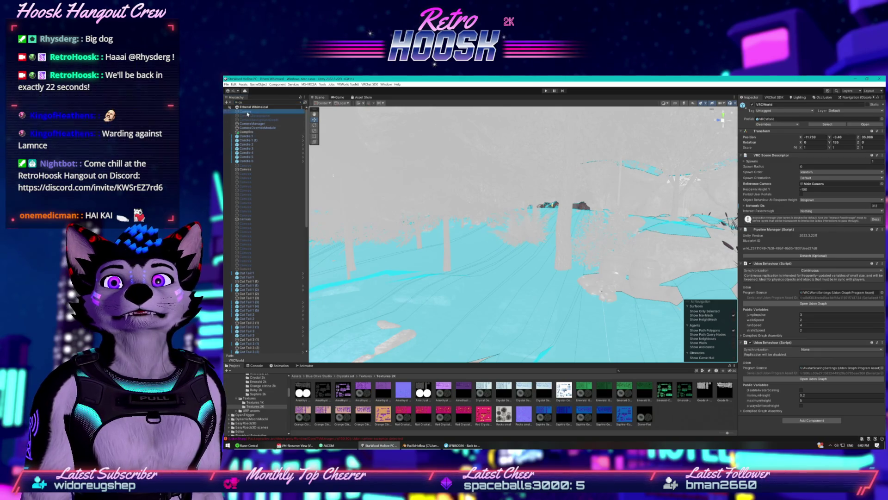
pyautogui.click(247, 112)
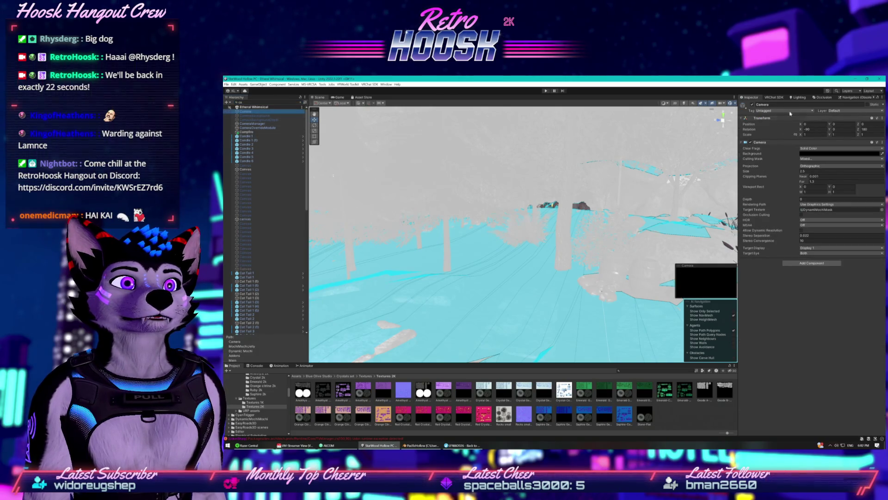
# - Clear the Hierarchy search, angle the Scene view toward the trees, and enter Play mode
pyautogui.moveTo(591, 200); pyautogui.dragTo(456, 212)
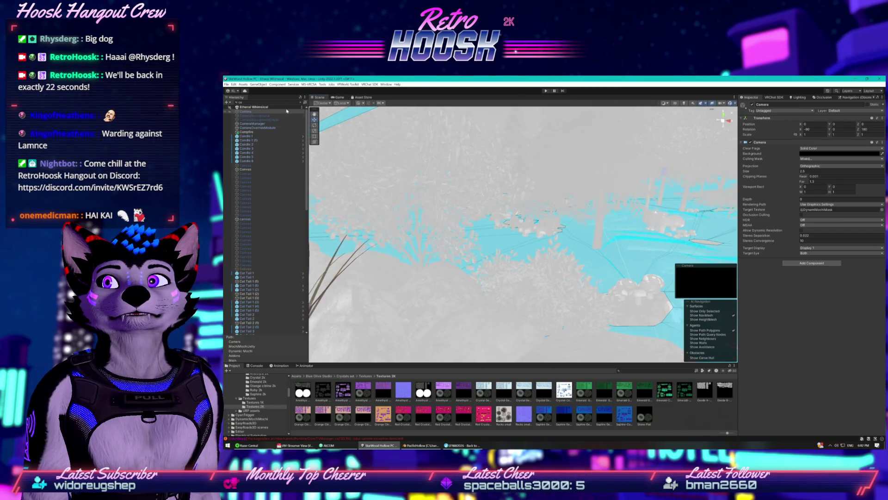
pyautogui.click(301, 104)
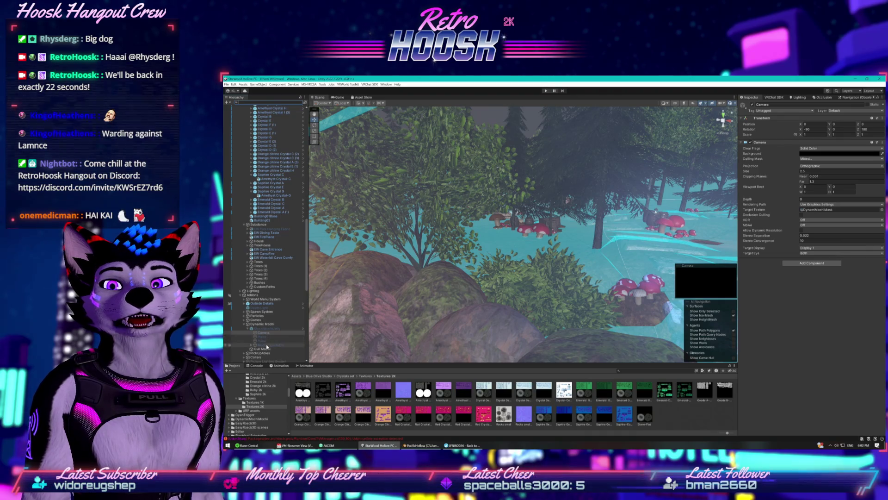
pyautogui.moveTo(440, 285); pyautogui.dragTo(510, 249)
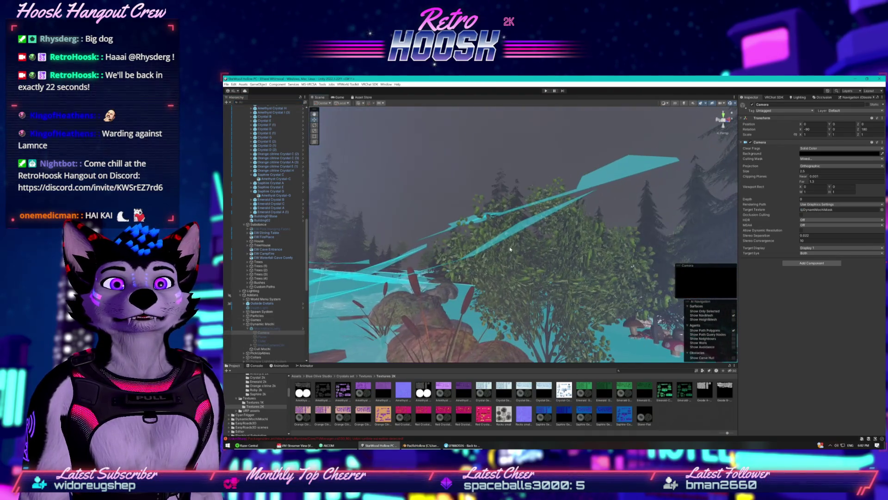
pyautogui.click(547, 92)
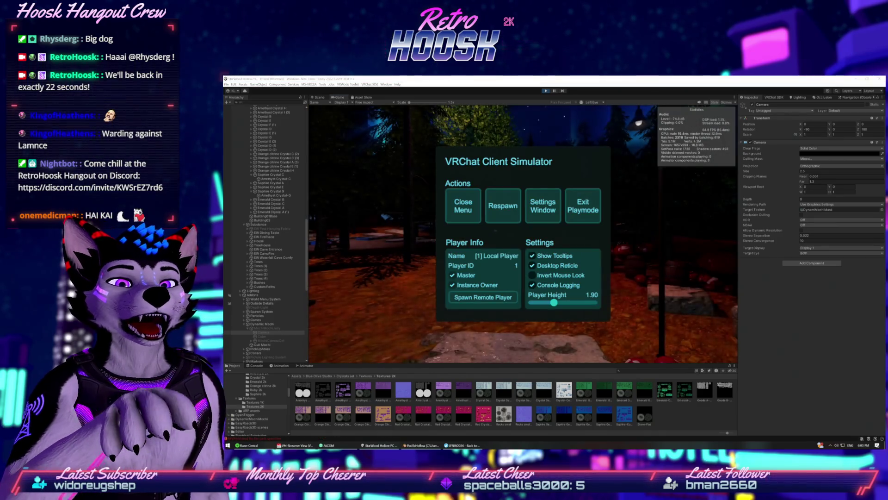
# - Close the VRChat Client Simulator menu, walk through the crystal cave, then return to the Scene tab
pyautogui.click(473, 214)
pyautogui.click(473, 214)
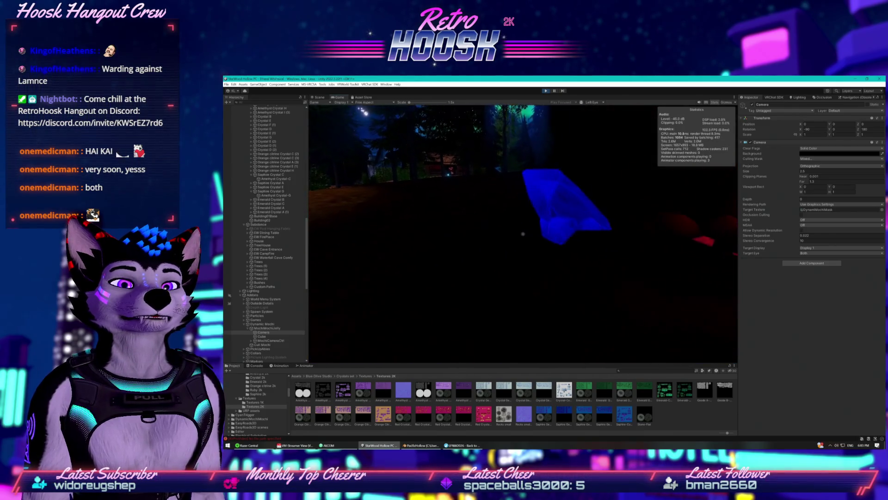
pyautogui.press('super')
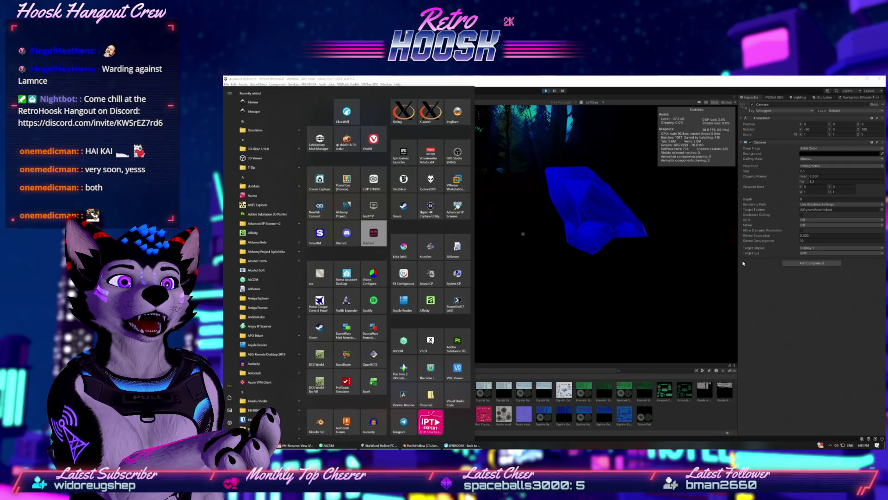
pyautogui.click(538, 258)
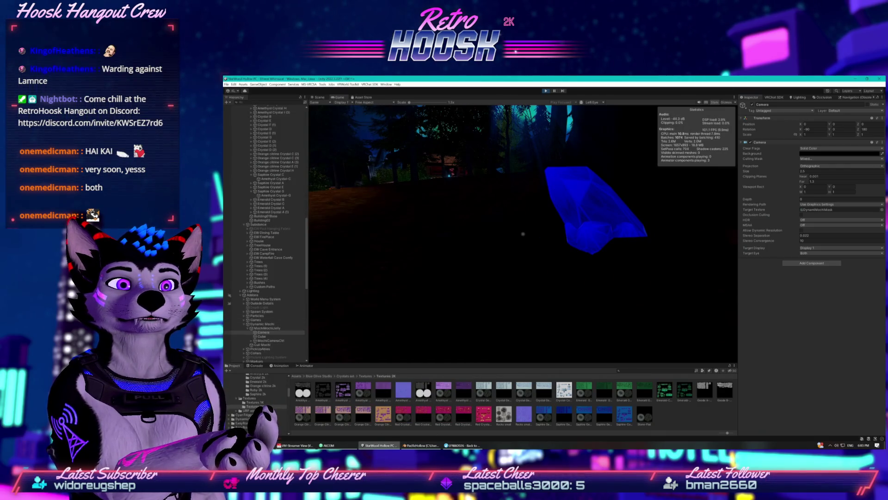
pyautogui.press('super')
pyautogui.press('super')
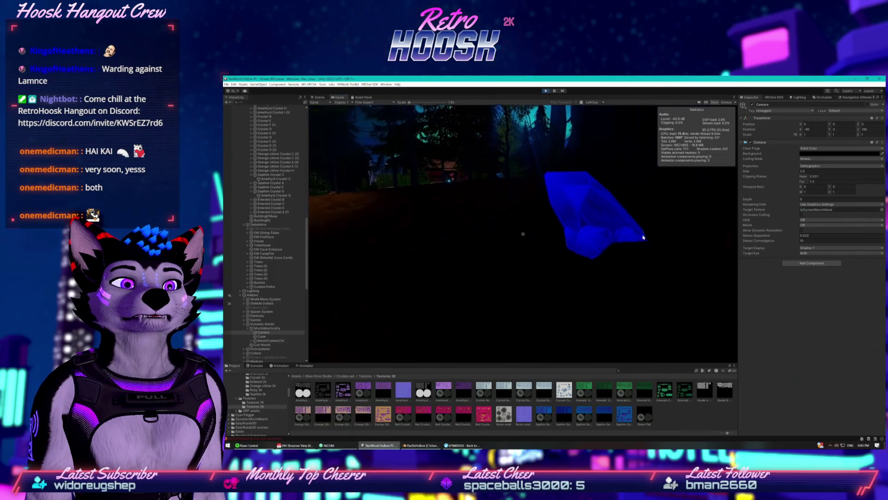
pyautogui.press('super')
pyautogui.press('super')
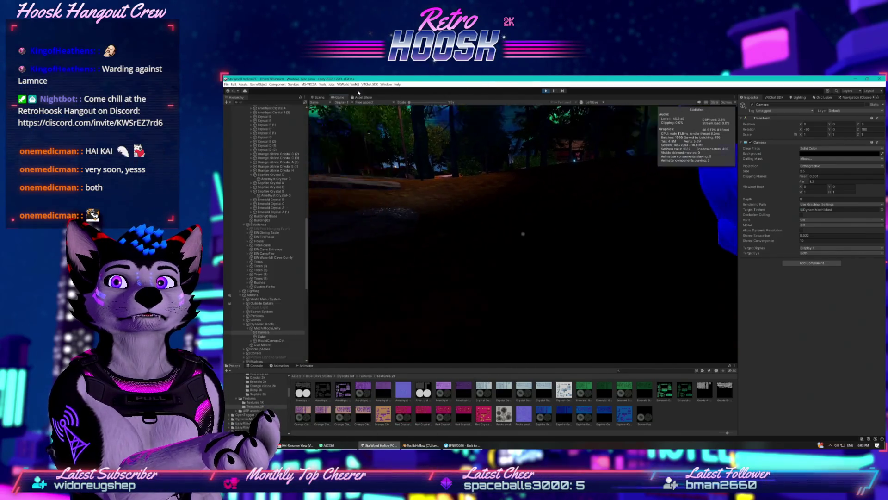
pyautogui.click(321, 97)
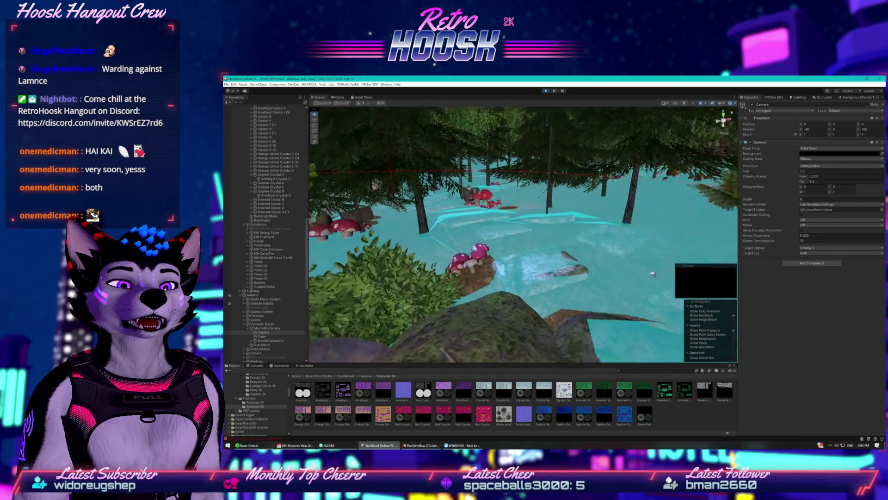
# - Fly to the crystals, select Amethyst Crystal-G, and set its material's emission GI to Realtime
pyautogui.scroll(-3, 488, 235)
pyautogui.moveTo(488, 234)
pyautogui.mouseDown()
pyautogui.moveTo(407, 204)
pyautogui.moveTo(327, 240)
pyautogui.mouseUp()
pyautogui.moveTo(326, 274)
pyautogui.mouseDown()
pyautogui.moveTo(465, 312)
pyautogui.moveTo(446, 293)
pyautogui.moveTo(404, 286)
pyautogui.moveTo(508, 294)
pyautogui.moveTo(535, 248)
pyautogui.moveTo(614, 246)
pyautogui.moveTo(522, 233)
pyautogui.moveTo(584, 244)
pyautogui.moveTo(548, 237)
pyautogui.mouseUp()
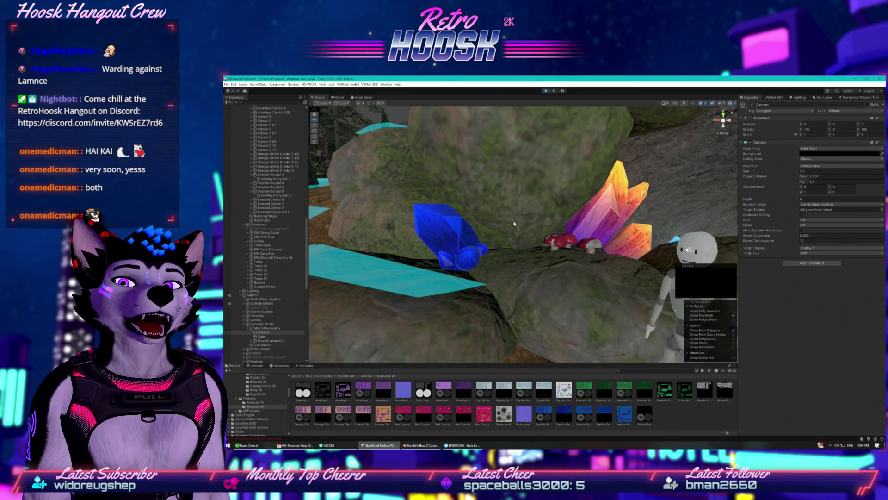
pyautogui.scroll(5, 268, 291)
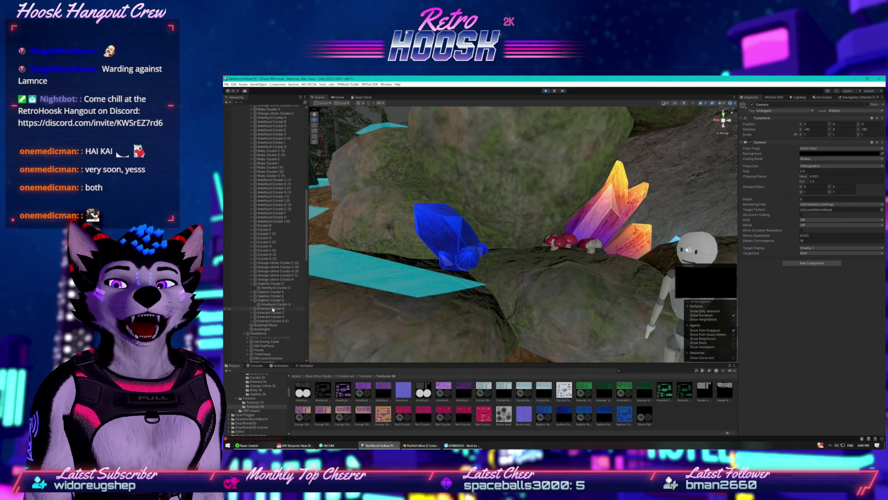
pyautogui.click(272, 300)
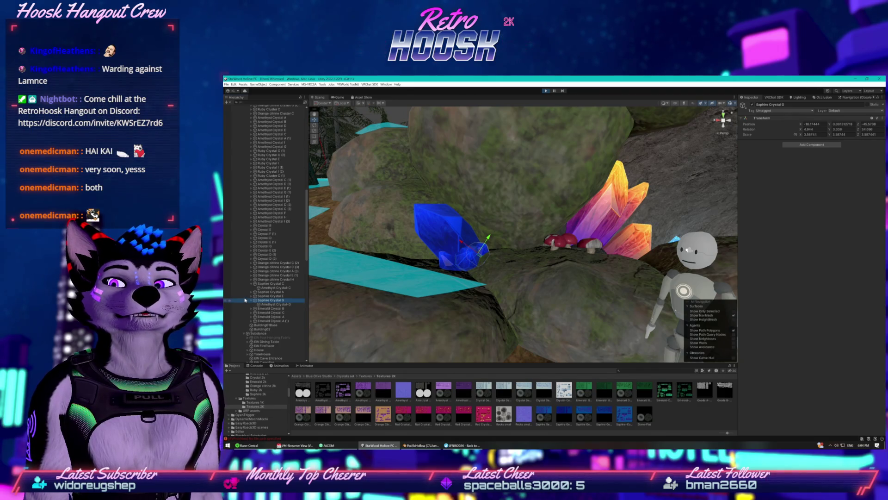
pyautogui.click(262, 304)
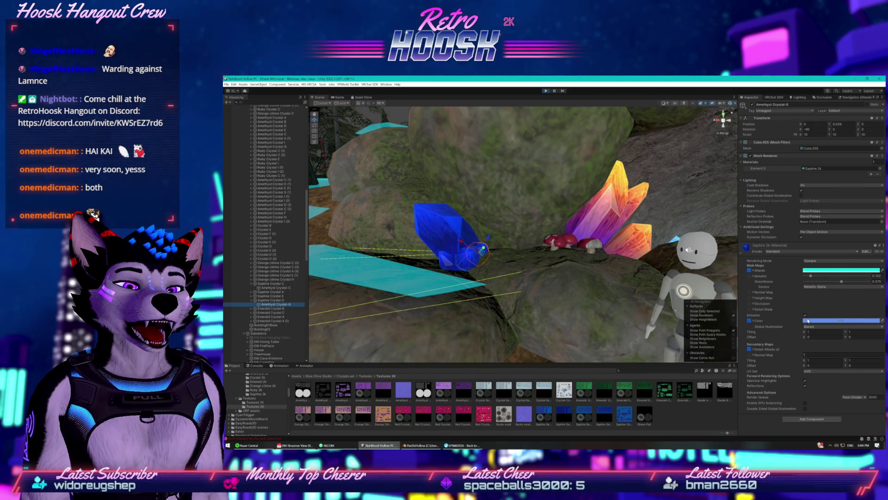
pyautogui.click(815, 333)
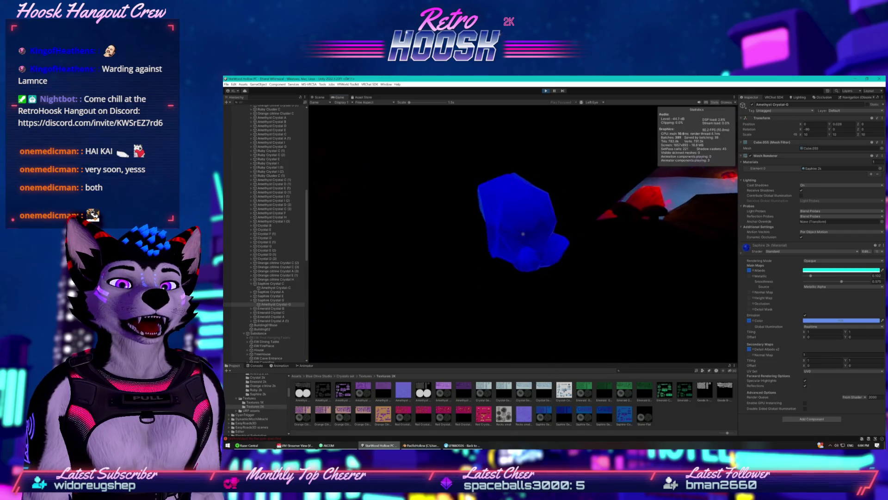
pyautogui.press('super')
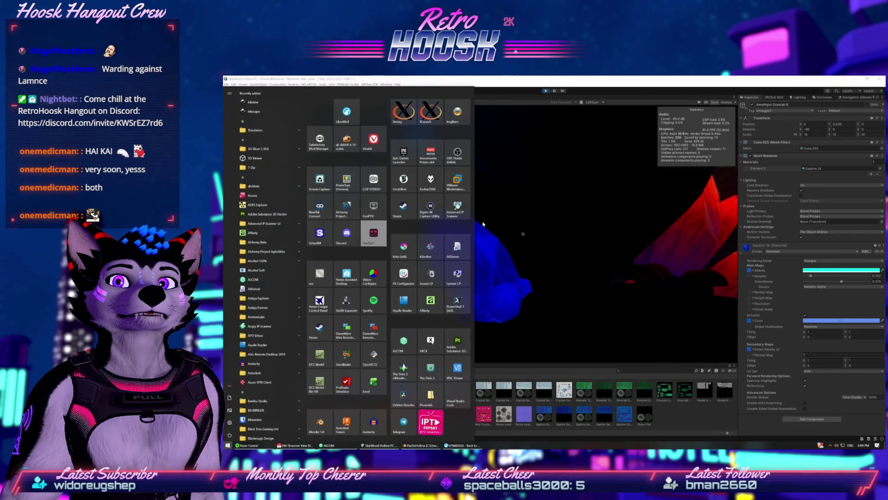
pyautogui.press('super')
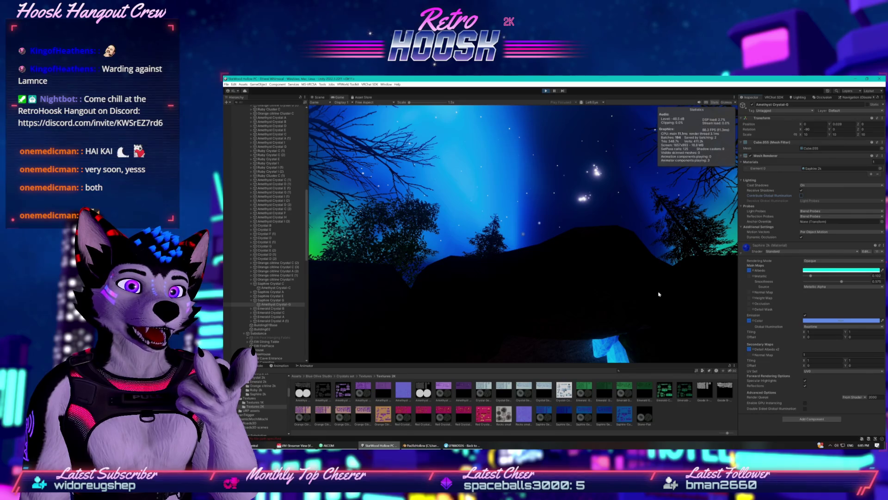
pyautogui.click(801, 195)
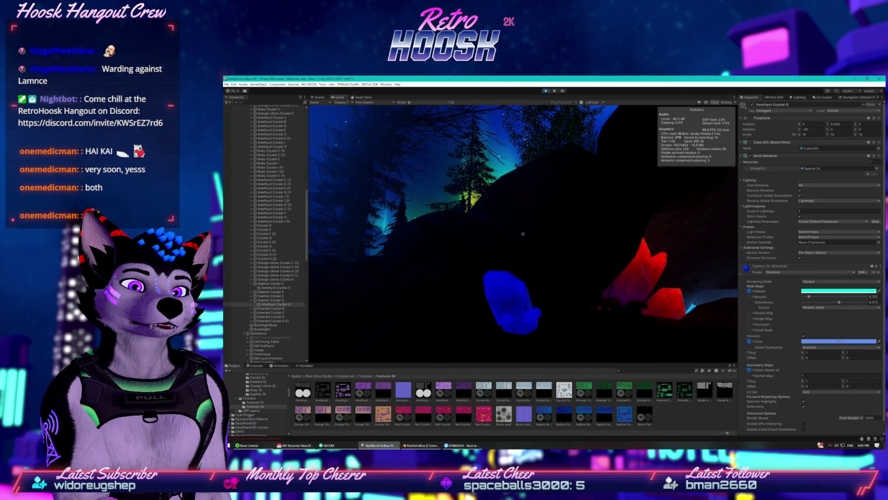
# - Turn off Contribute Global Illumination on a crystal, then select Amethyst Crystal-A under Saphire Crystal A
pyautogui.press('super')
pyautogui.click(826, 199)
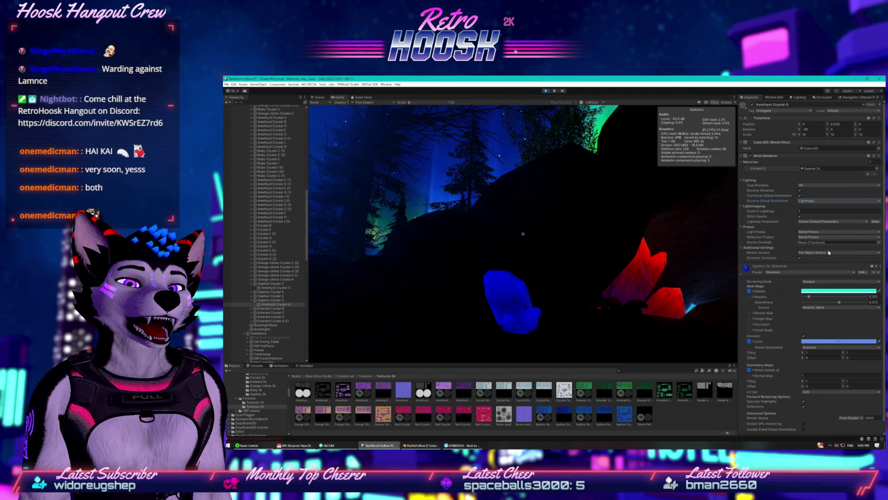
pyautogui.click(800, 195)
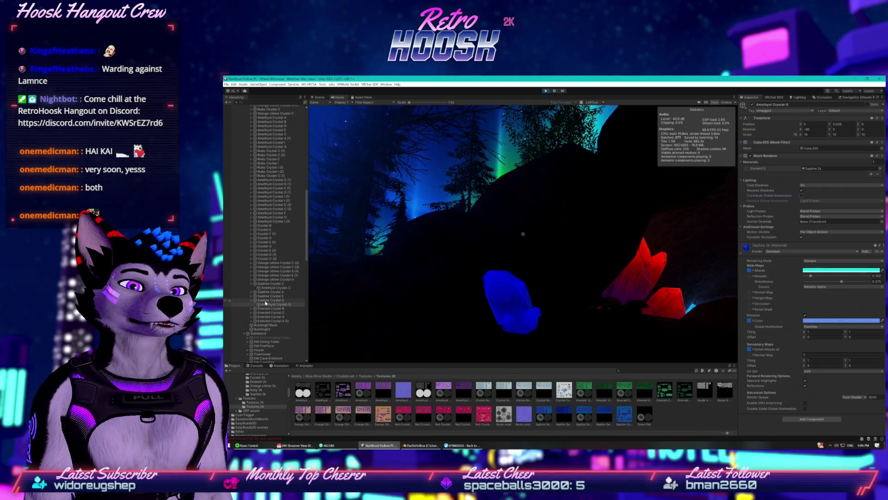
pyautogui.moveTo(266, 305); pyautogui.dragTo(266, 302)
pyautogui.click(252, 292)
pyautogui.click(260, 295)
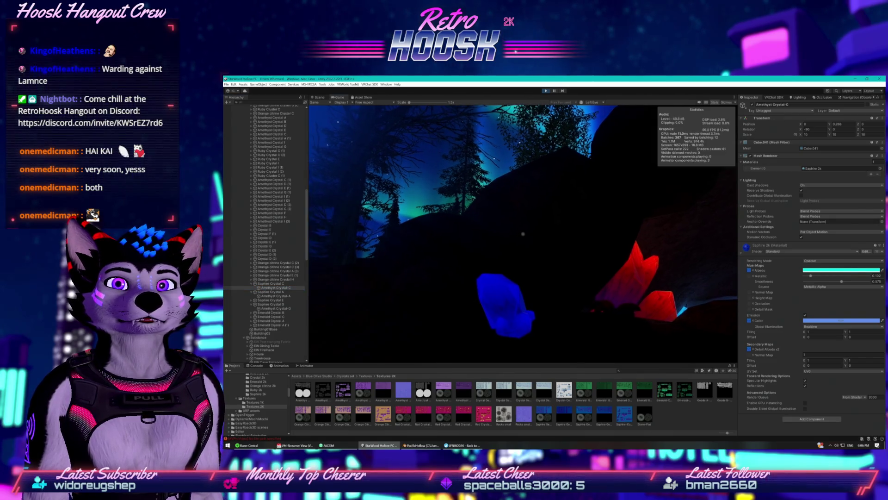
pyautogui.press('super')
pyautogui.press('super')
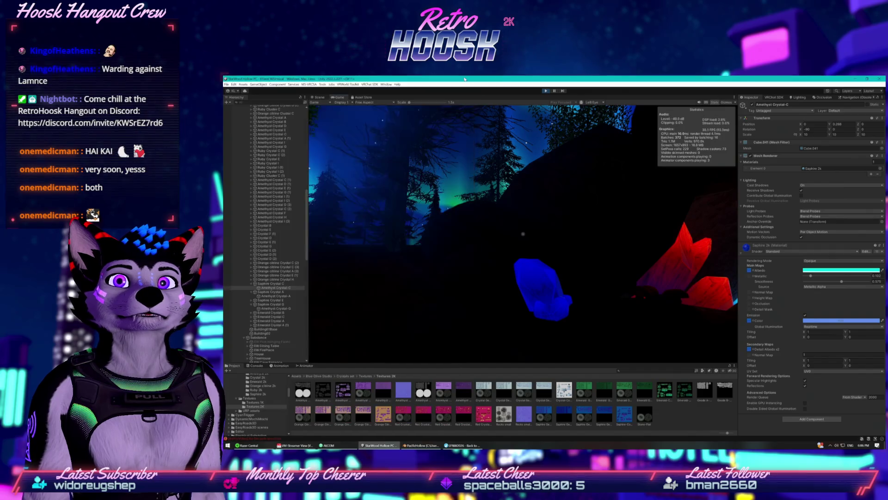
pyautogui.click(319, 97)
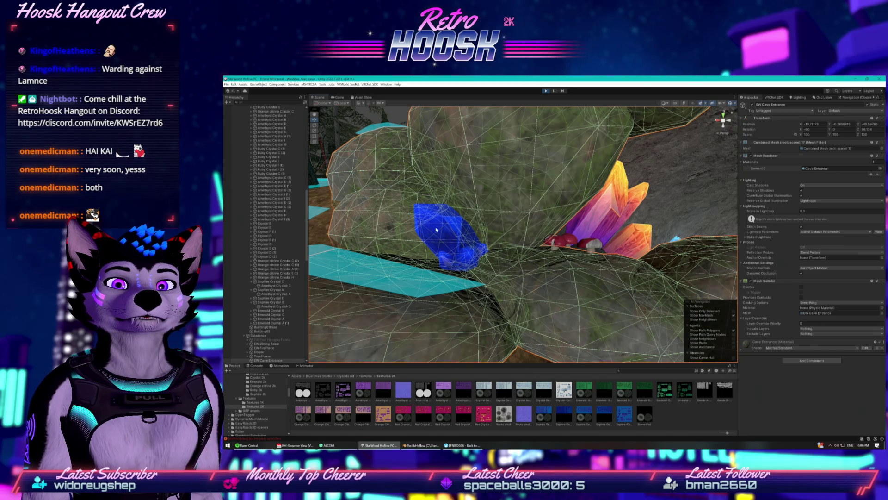
# - Select Amethyst Crystal-C in the scene and switch its Contribute Global Illumination on, then back off
pyautogui.click(449, 229)
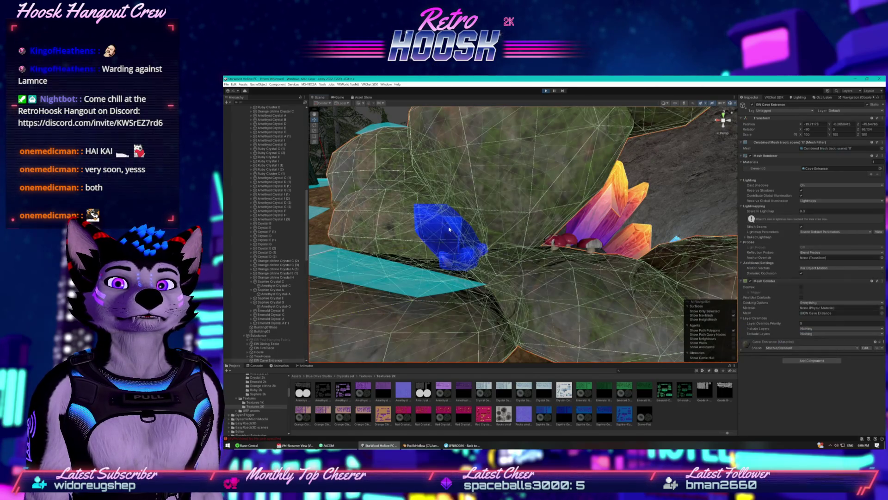
pyautogui.click(441, 217)
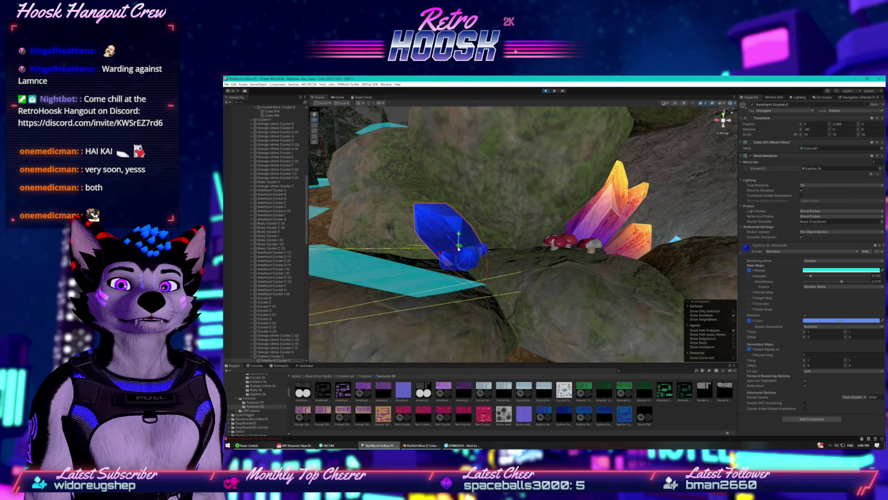
pyautogui.click(802, 195)
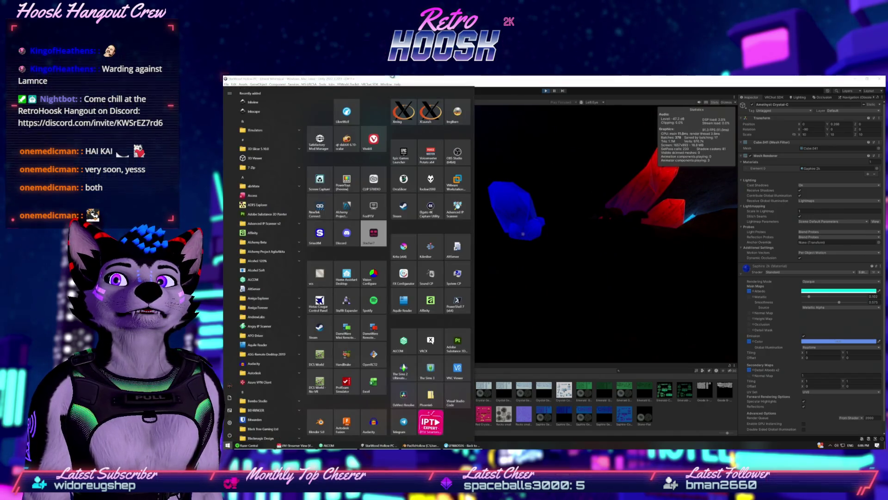
pyautogui.click(326, 98)
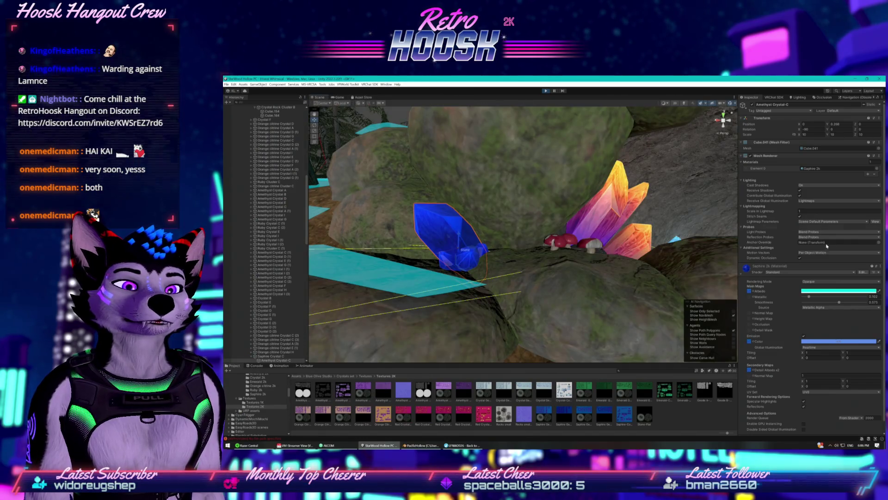
pyautogui.click(801, 195)
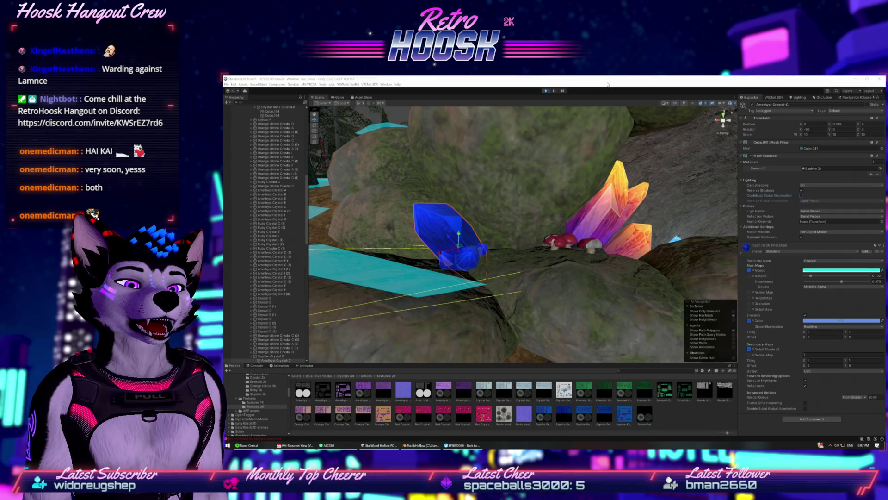
# - Refocus the Unity window and zoom the Scene view out from the blue crystal
pyautogui.click(607, 82)
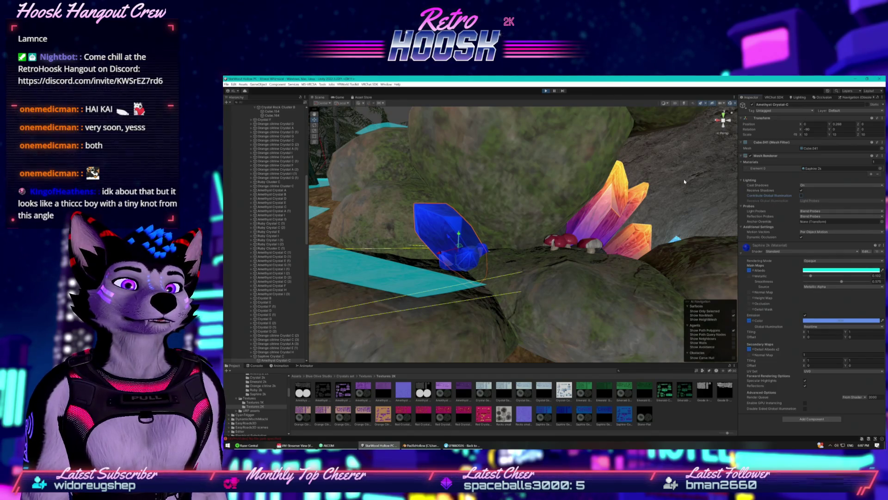
pyautogui.scroll(-5, 535, 268)
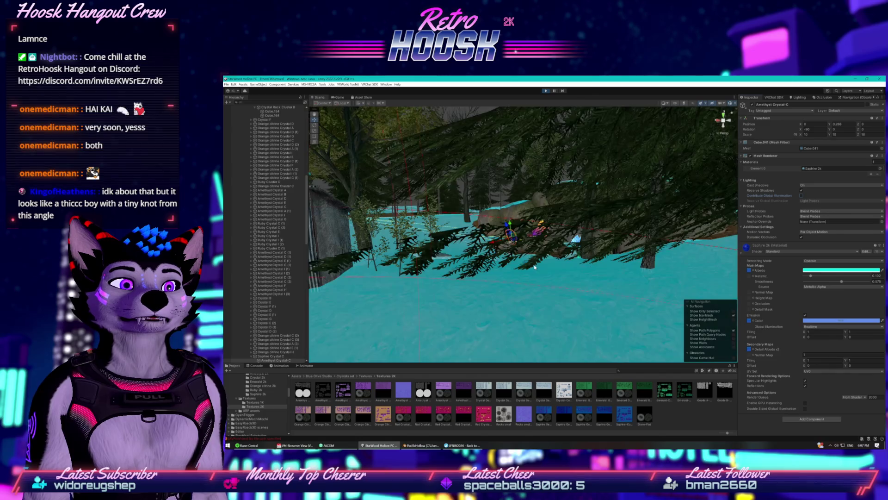
# - Frame the blue crystal, orbit around it, and fly the camera deeper into the cave tunnel
pyautogui.press('f')
pyautogui.moveTo(532, 267)
pyautogui.mouseDown()
pyautogui.moveTo(492, 259)
pyautogui.moveTo(487, 200)
pyautogui.mouseUp()
pyautogui.press('Up')
pyautogui.press('Up')
pyautogui.press('Up')
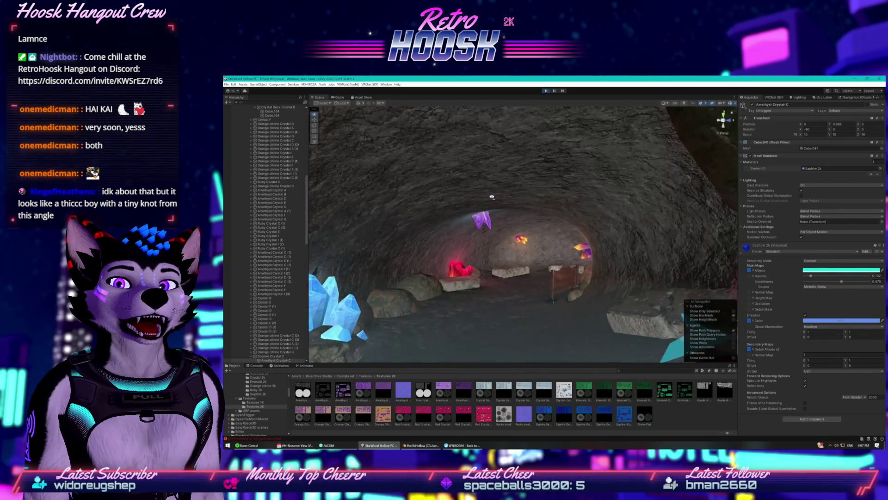
pyautogui.scroll(15, 287, 169)
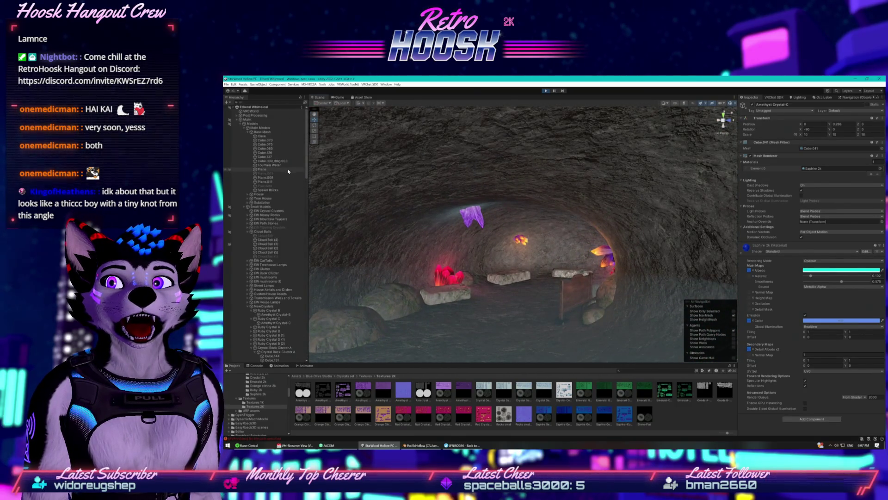
# - Select Cave, expand its Rock 1 material, and ping the Occlusion texture in the Rock textures folder
pyautogui.click(255, 136)
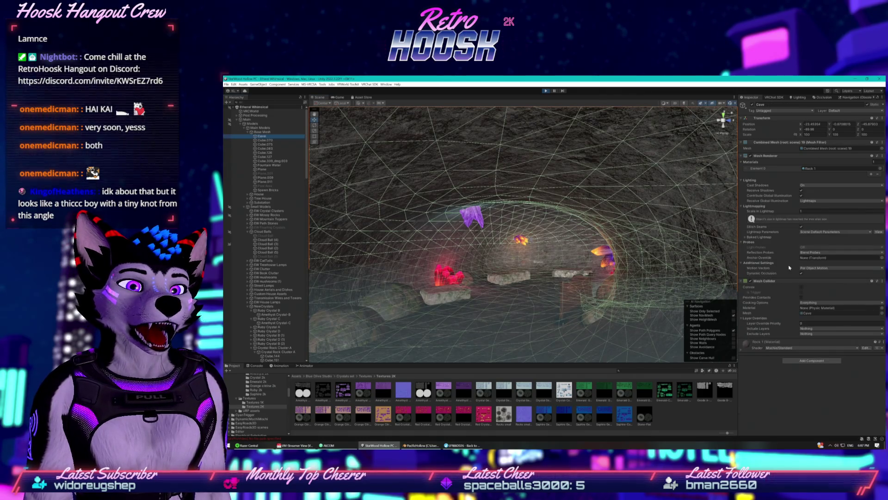
pyautogui.click(743, 348)
pyautogui.scroll(-3, 778, 322)
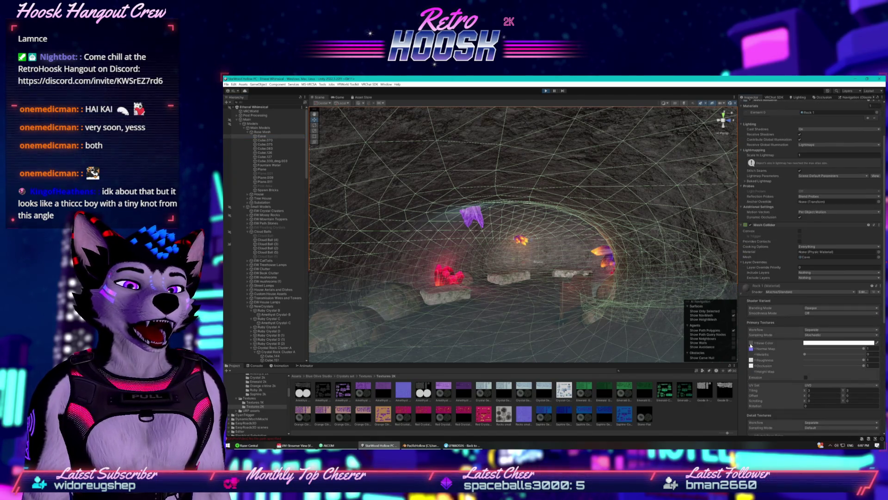
pyautogui.scroll(-2, 761, 340)
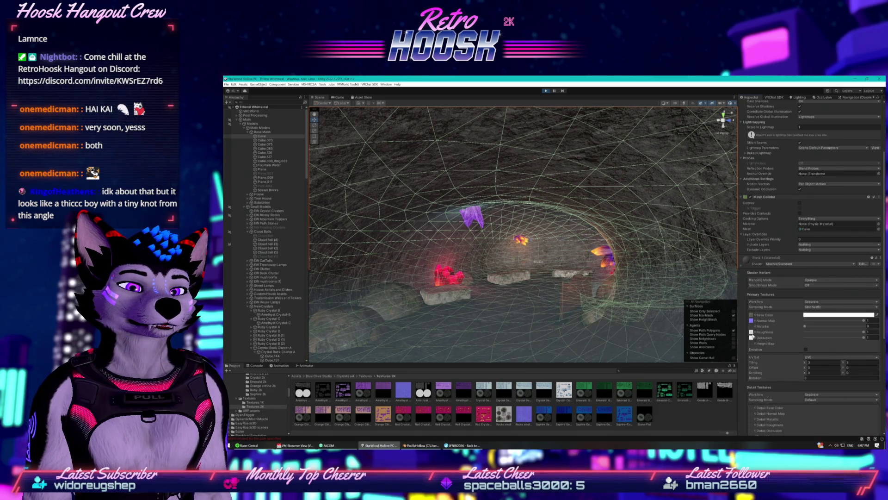
pyautogui.scroll(-6, 750, 330)
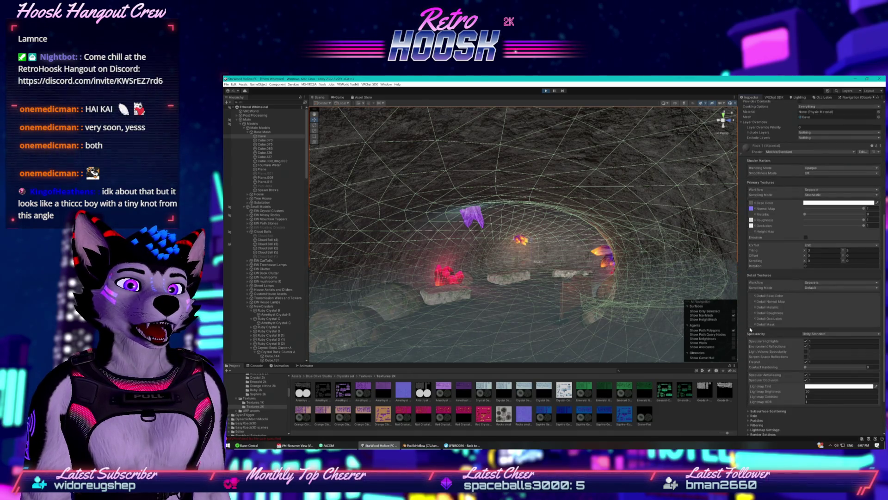
pyautogui.scroll(2, 750, 329)
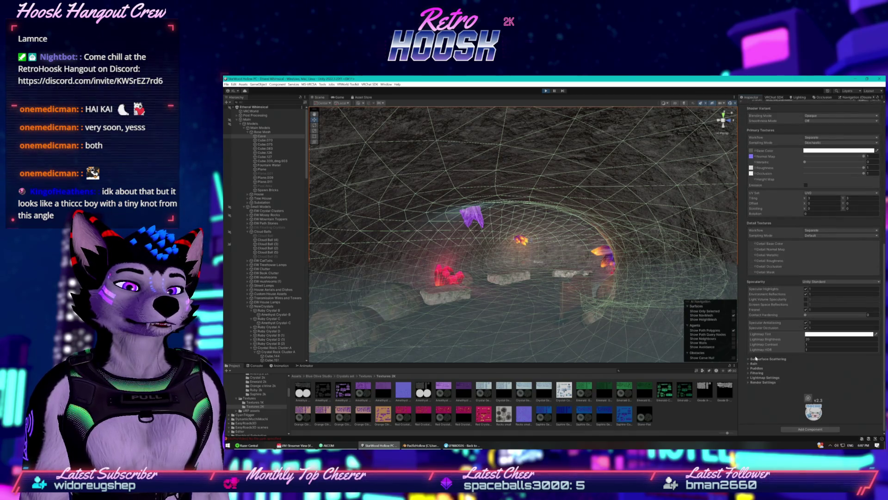
pyautogui.scroll(3, 758, 358)
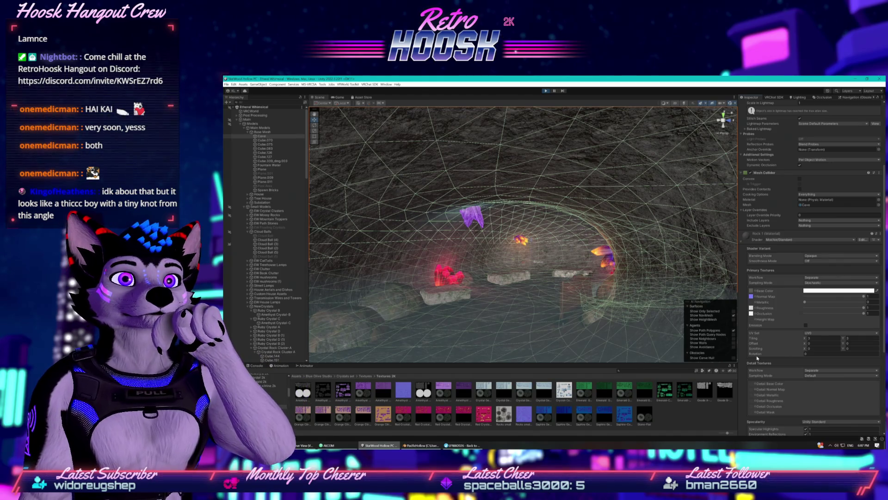
pyautogui.scroll(-5, 758, 358)
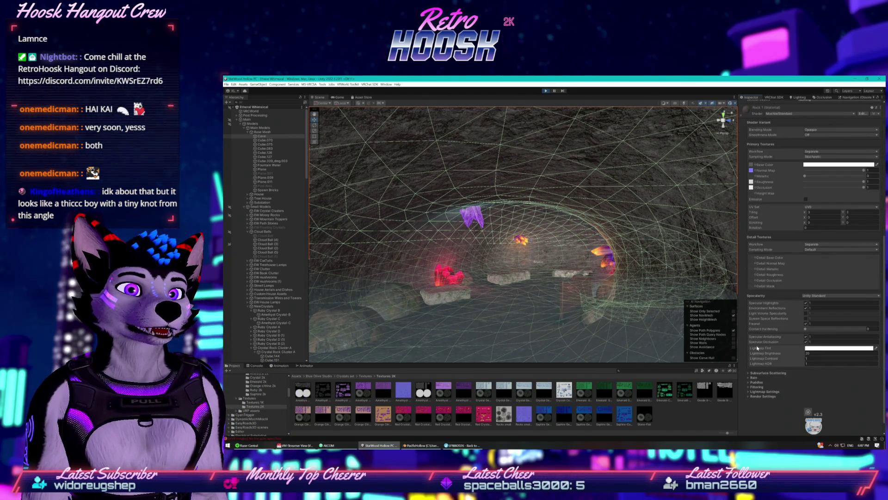
pyautogui.click(752, 188)
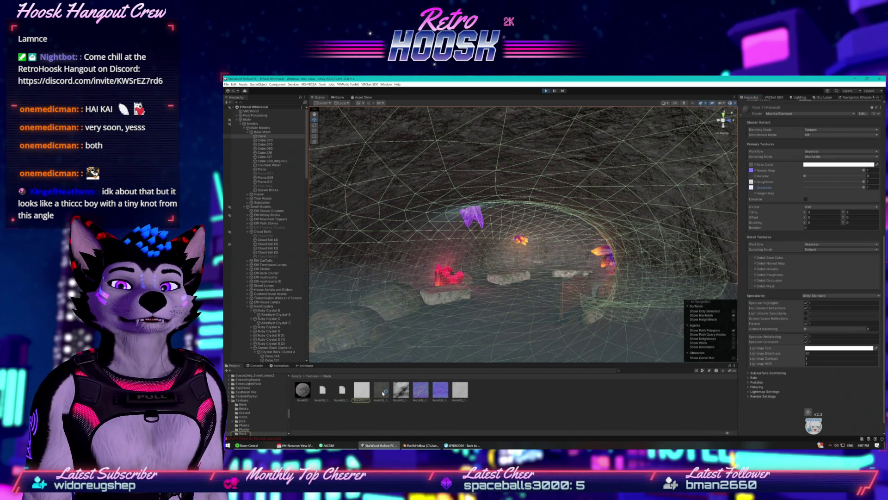
pyautogui.click(420, 391)
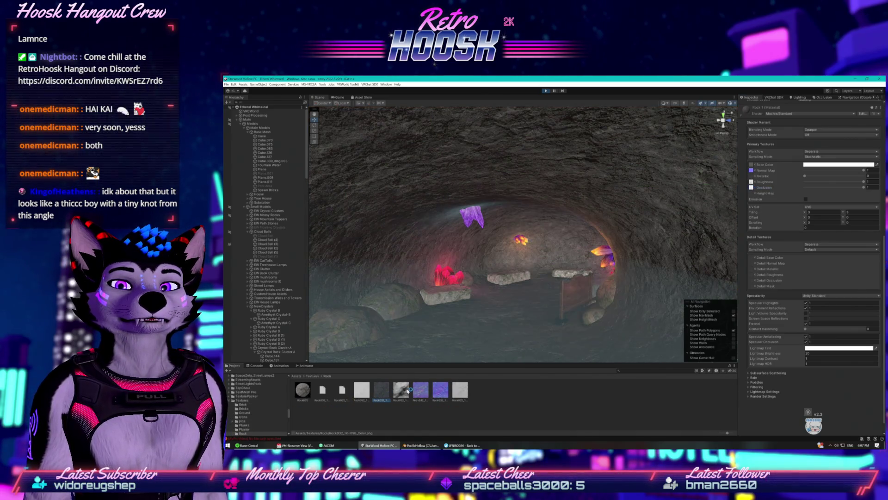
pyautogui.click(434, 391)
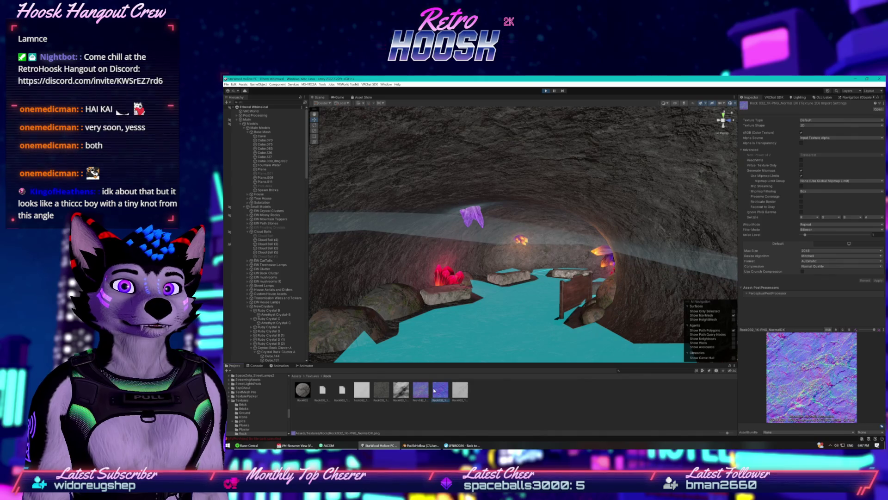
pyautogui.click(361, 390)
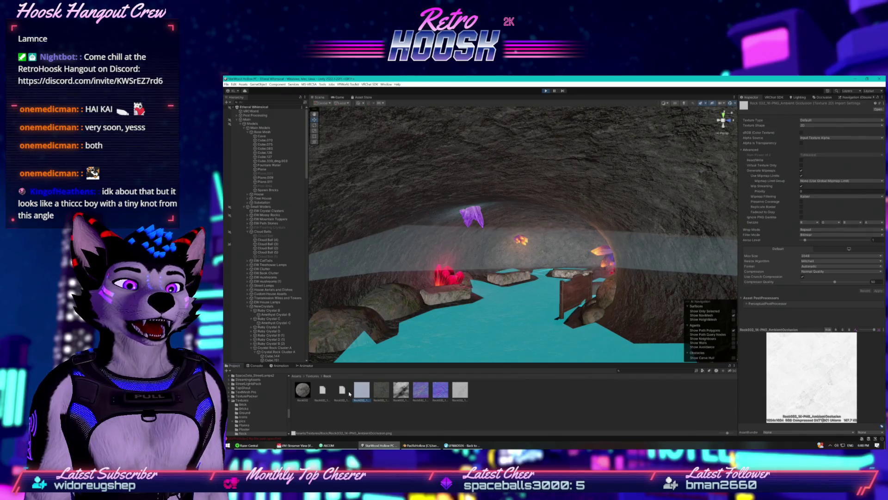
pyautogui.click(305, 391)
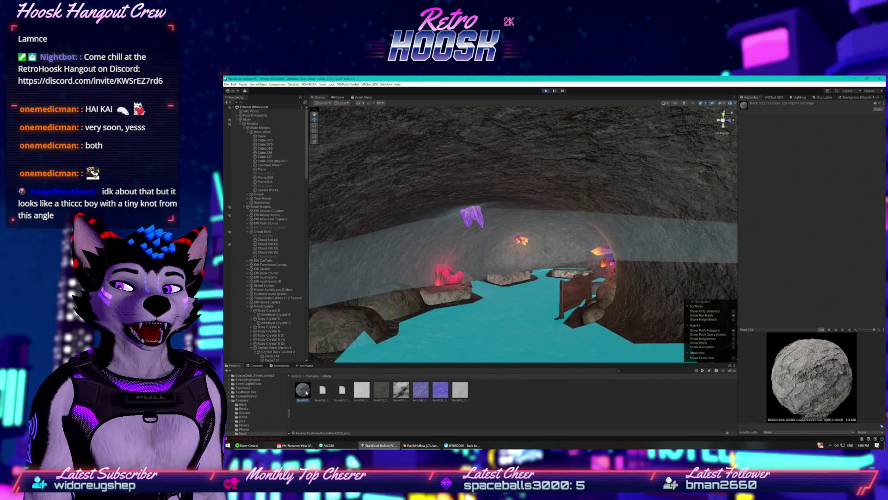
pyautogui.click(381, 390)
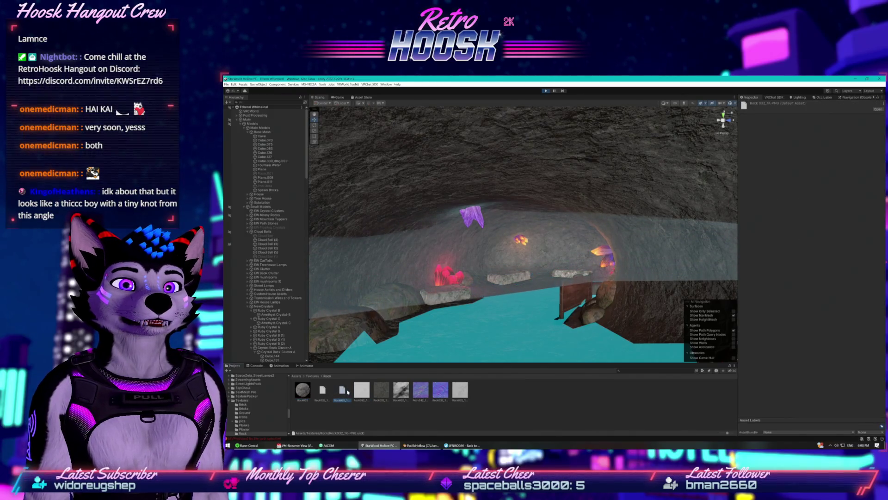
pyautogui.click(437, 388)
pyautogui.click(386, 299)
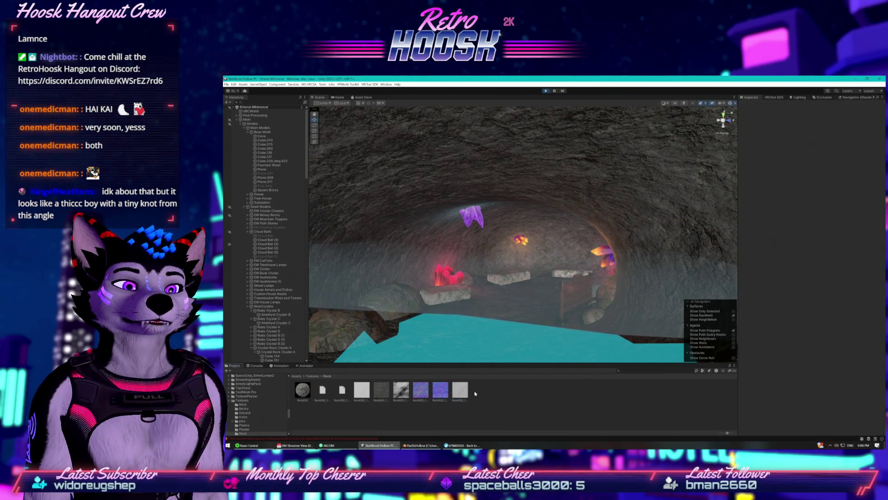
pyautogui.click(261, 136)
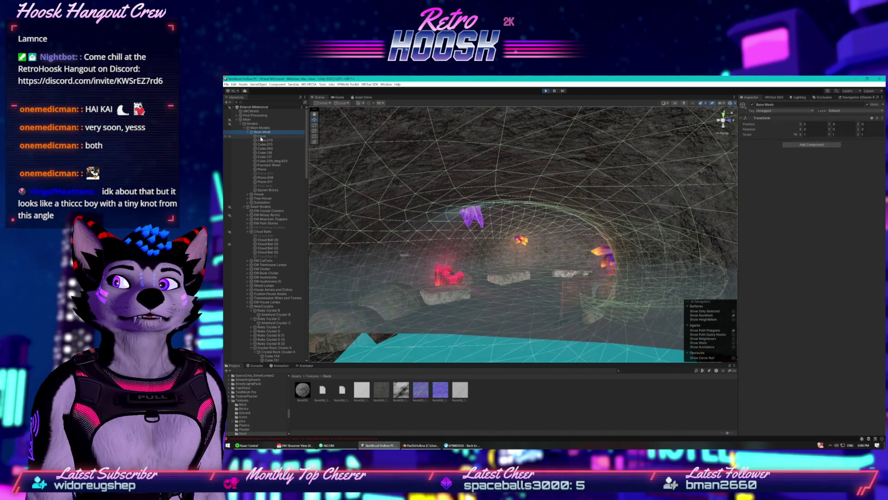
# - Set the cave rock material's Rain mode to Droplets and enter Play mode to test the cave
pyautogui.scroll(-4, 761, 273)
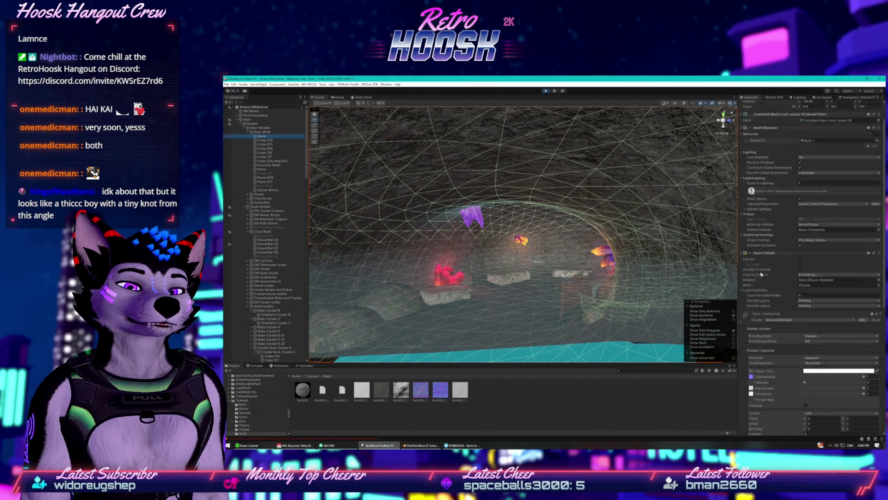
pyautogui.scroll(-1, 761, 274)
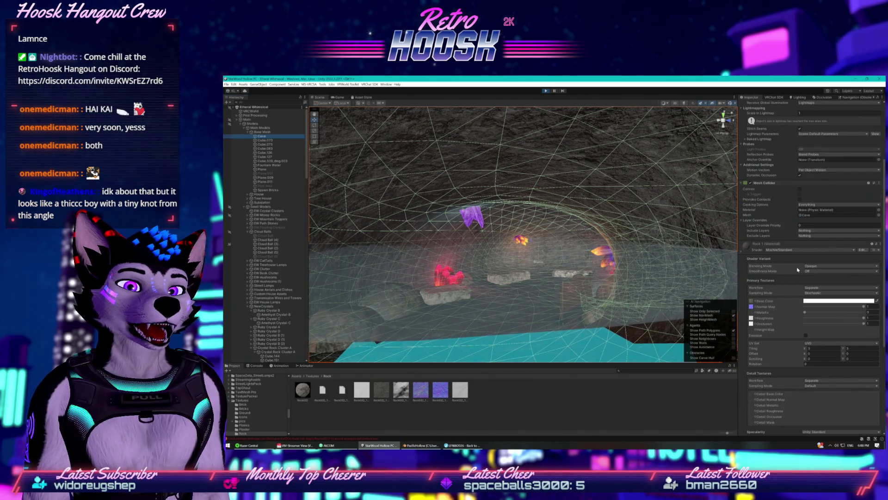
pyautogui.scroll(-5, 797, 304)
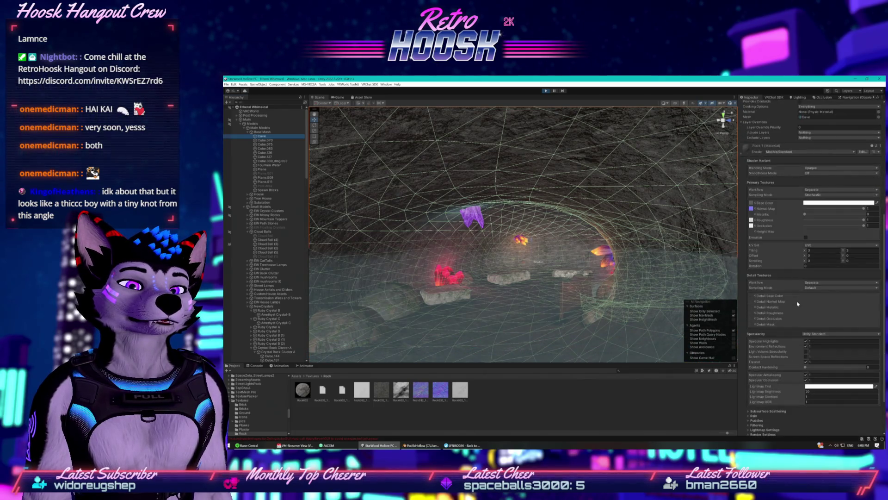
pyautogui.scroll(-1, 797, 303)
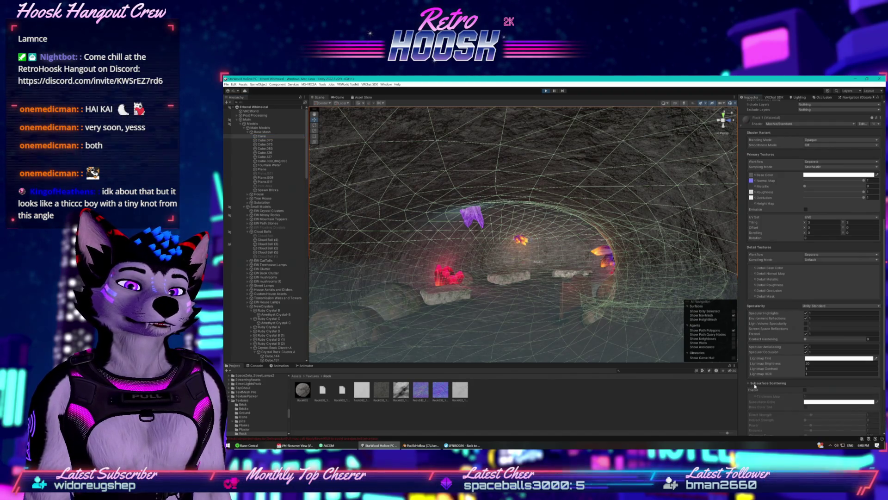
pyautogui.click(755, 388)
pyautogui.scroll(-4, 756, 374)
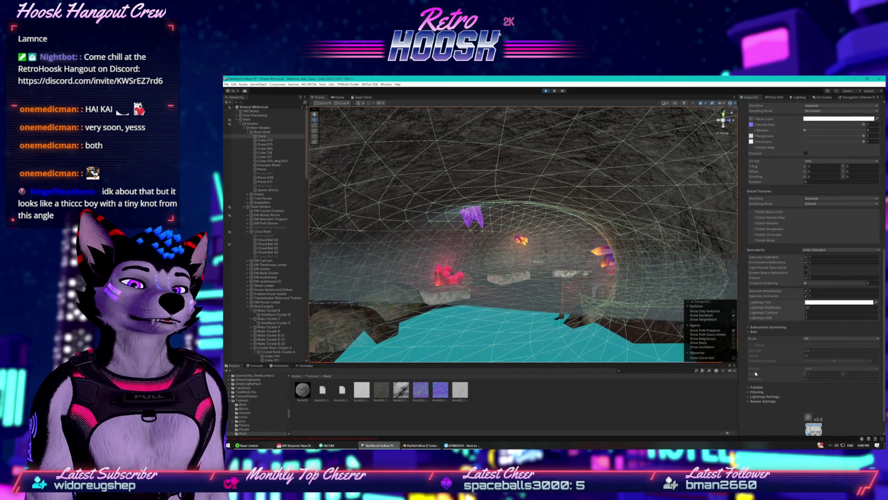
pyautogui.click(817, 338)
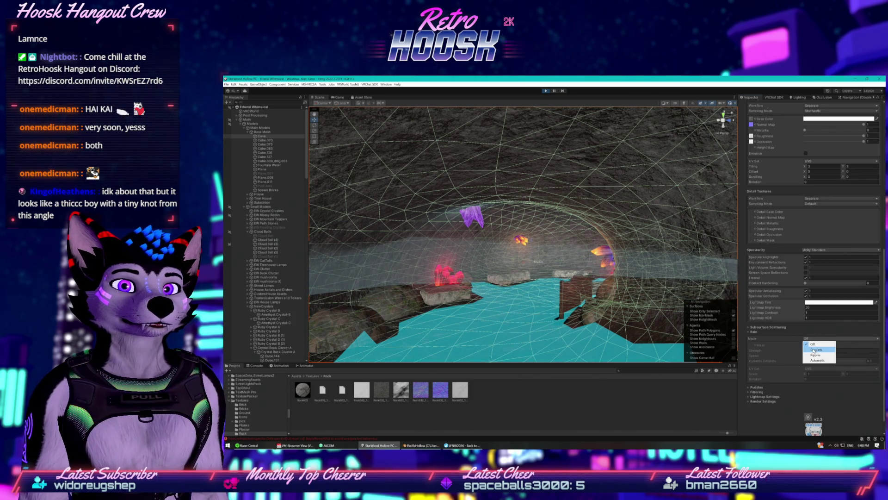
pyautogui.click(813, 349)
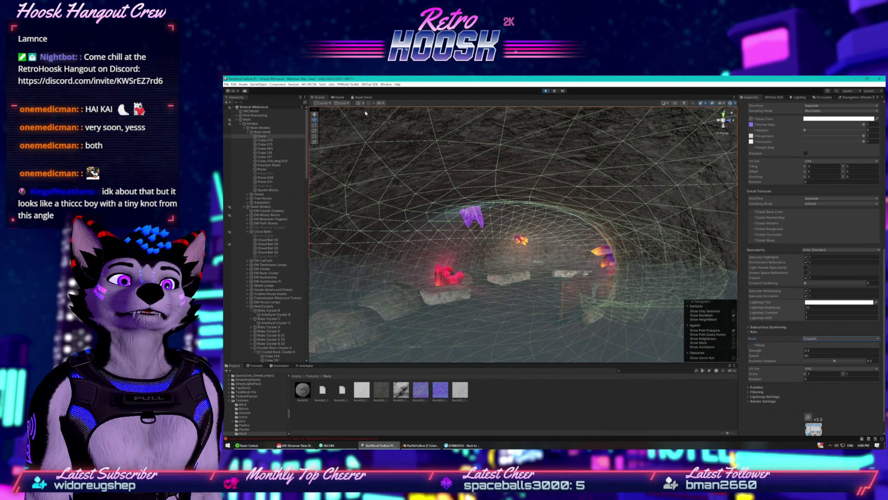
pyautogui.click(340, 97)
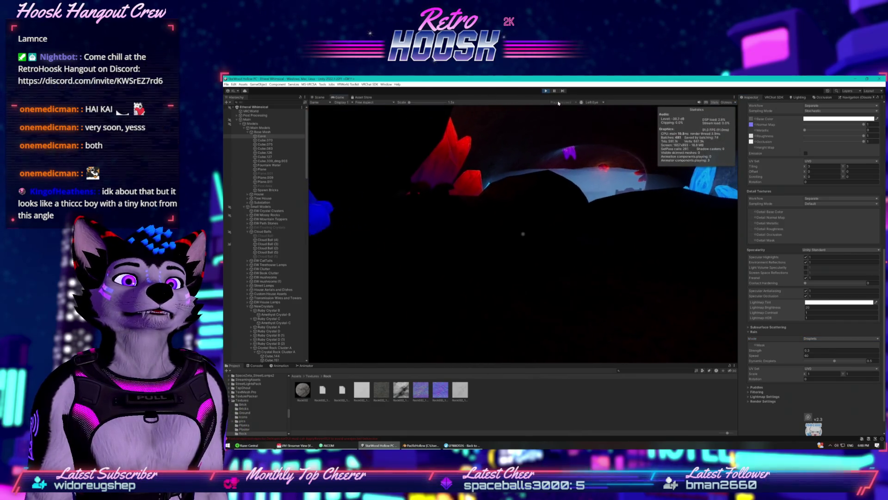
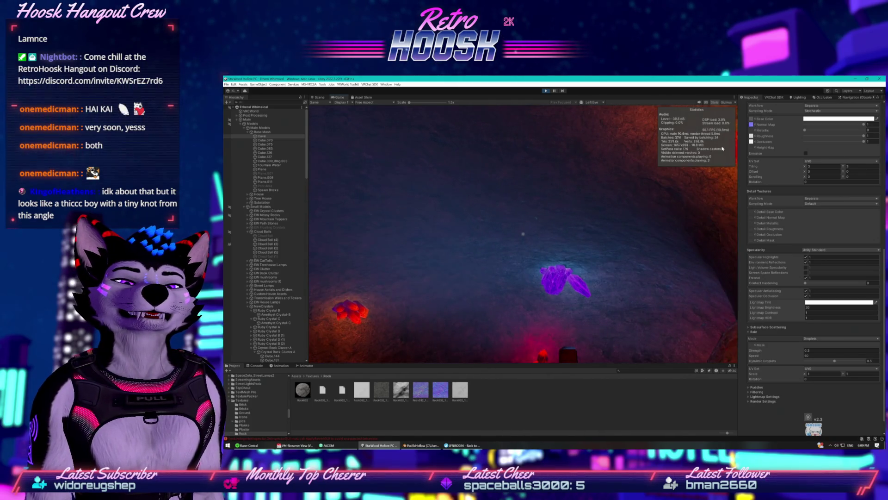
# - Set the cave rock material's Rain Mode to Ripples, then check the result in the Game view
pyautogui.hotkey('alt', 'Tab')
pyautogui.click(319, 97)
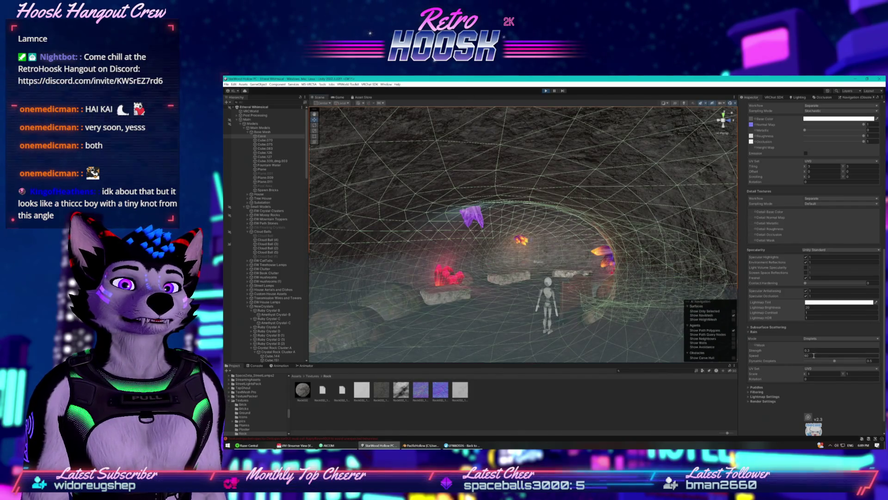
pyautogui.click(819, 338)
pyautogui.click(817, 349)
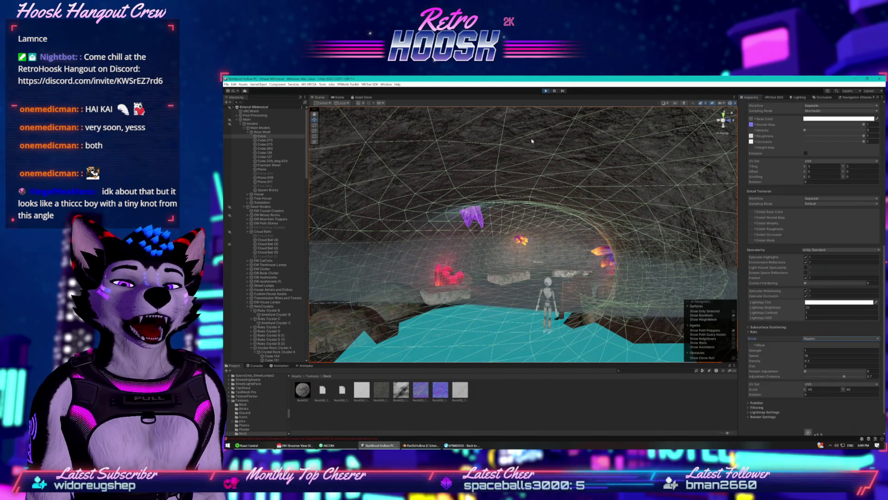
pyautogui.click(341, 97)
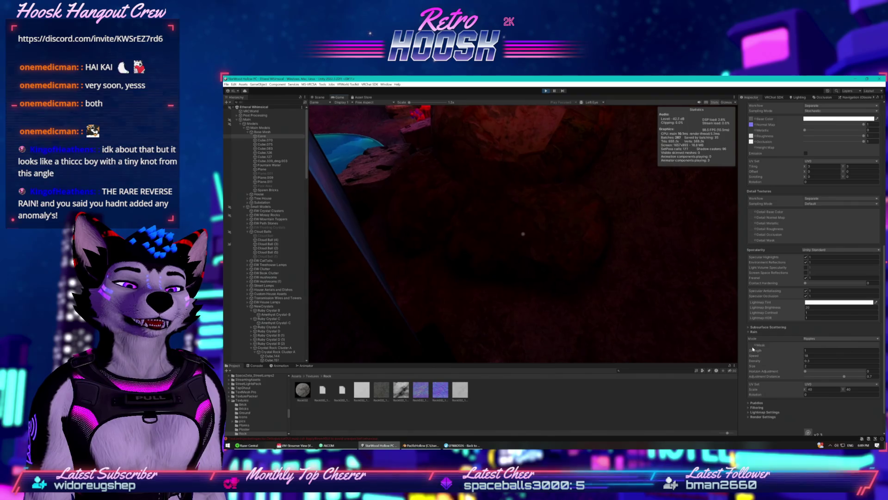
# - Try the Droplets rain mode on the rock material, then set Rain Mode to Off
pyautogui.click(809, 338)
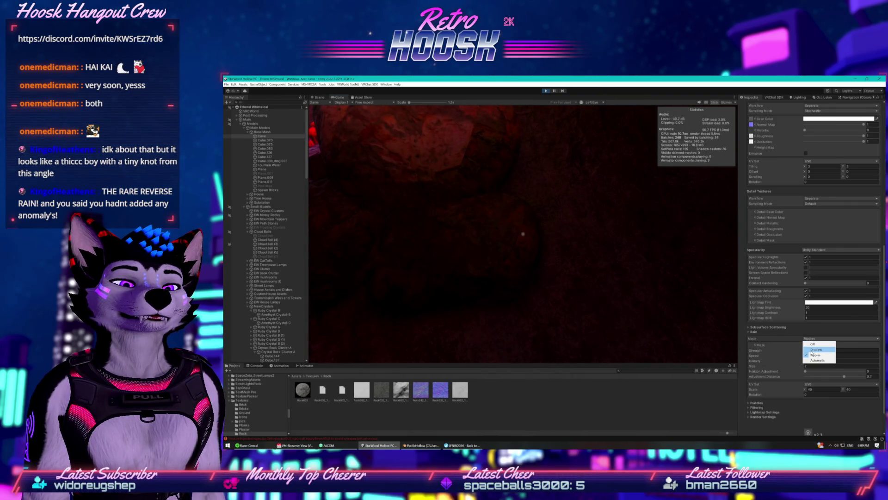
pyautogui.click(811, 349)
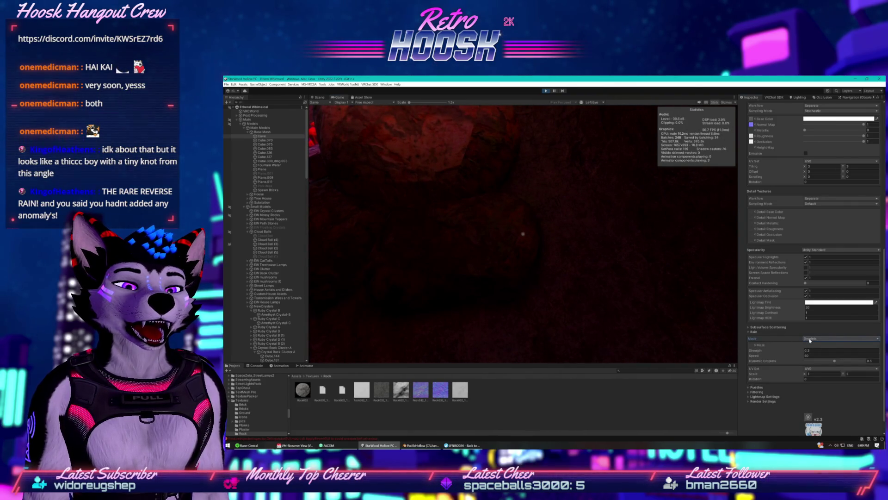
pyautogui.click(811, 338)
pyautogui.click(810, 345)
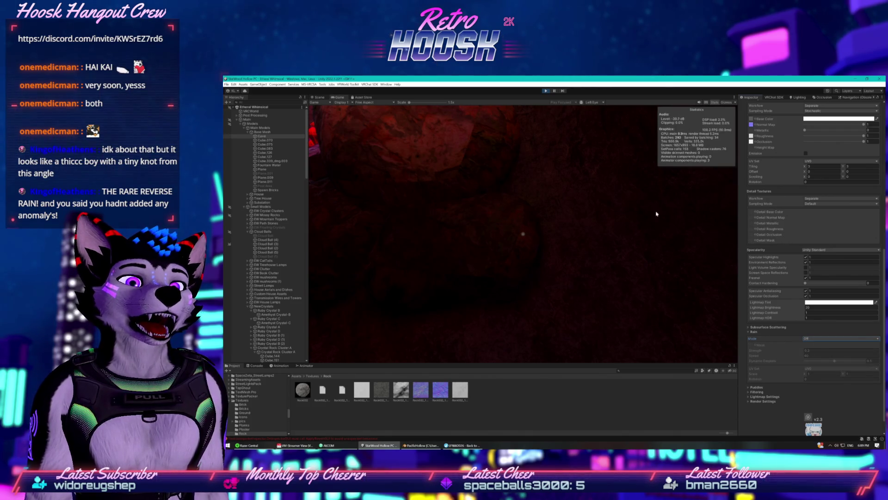
pyautogui.click(648, 241)
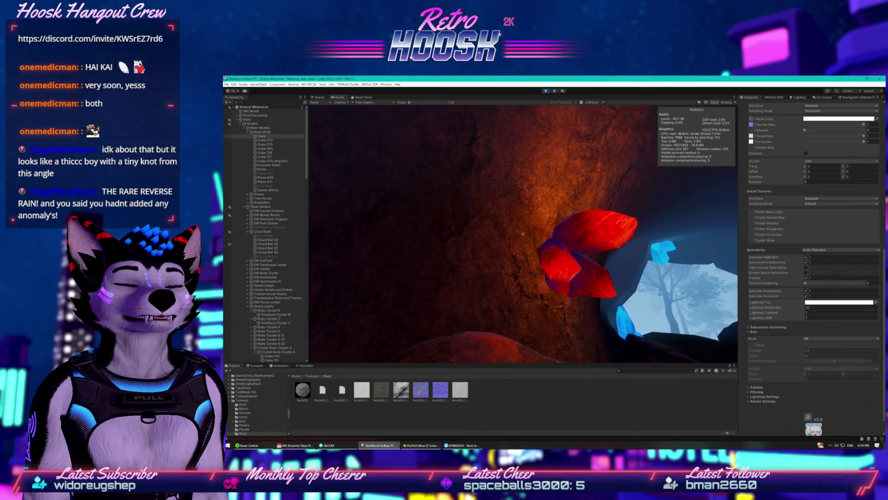
pyautogui.press('super')
pyautogui.press('super')
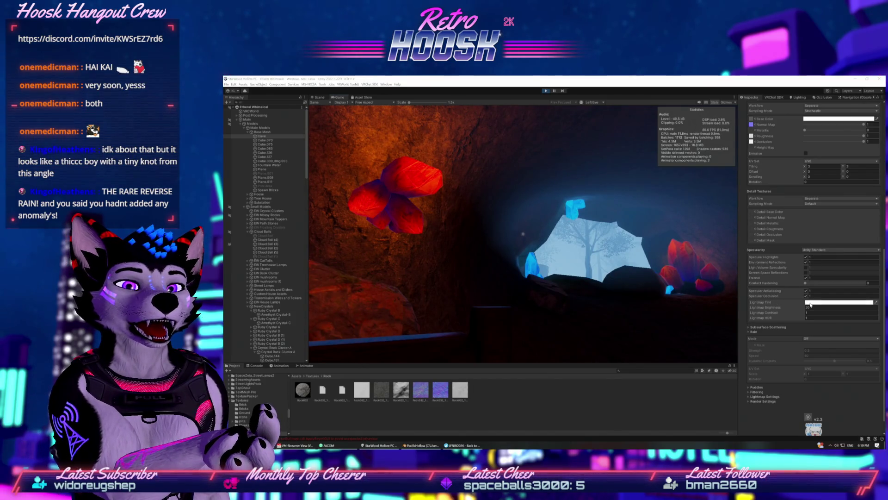
pyautogui.click(811, 304)
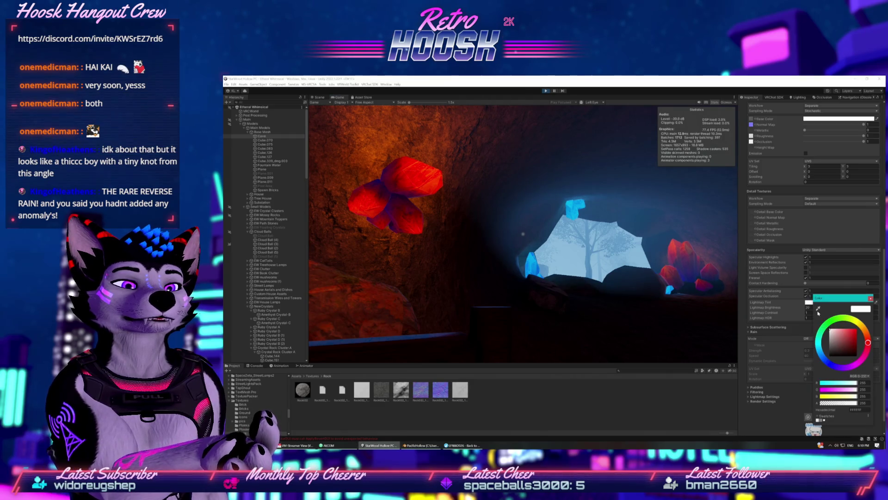
pyautogui.moveTo(868, 342)
pyautogui.mouseDown()
pyautogui.moveTo(837, 366)
pyautogui.moveTo(820, 324)
pyautogui.moveTo(857, 334)
pyautogui.moveTo(849, 324)
pyautogui.moveTo(854, 334)
pyautogui.moveTo(834, 332)
pyautogui.mouseUp()
pyautogui.click(853, 342)
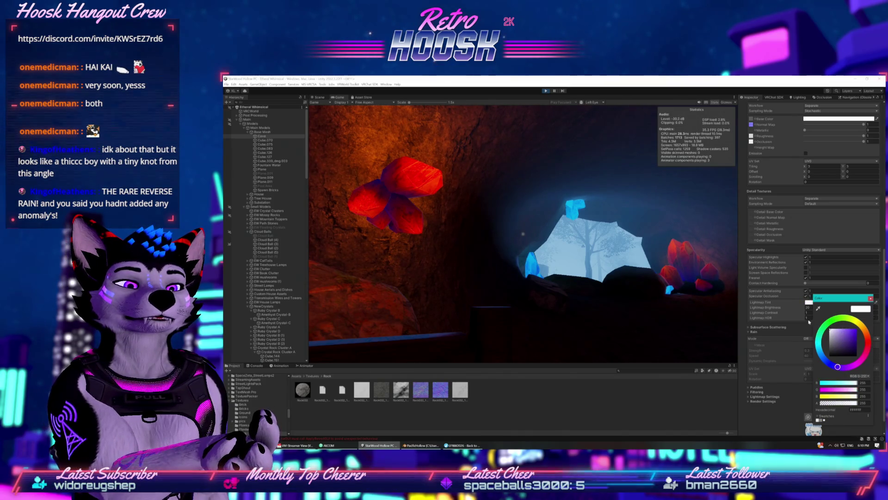
pyautogui.press('Escape')
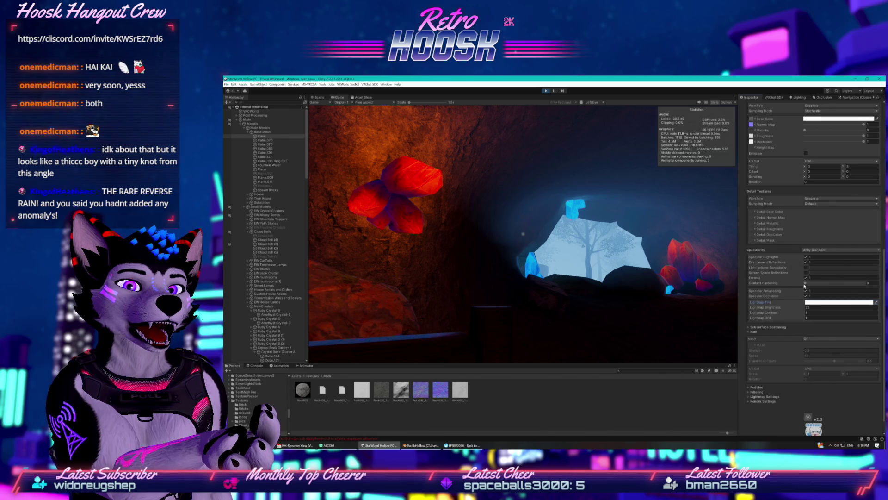
pyautogui.scroll(-1, 794, 306)
pyautogui.scroll(4, 764, 298)
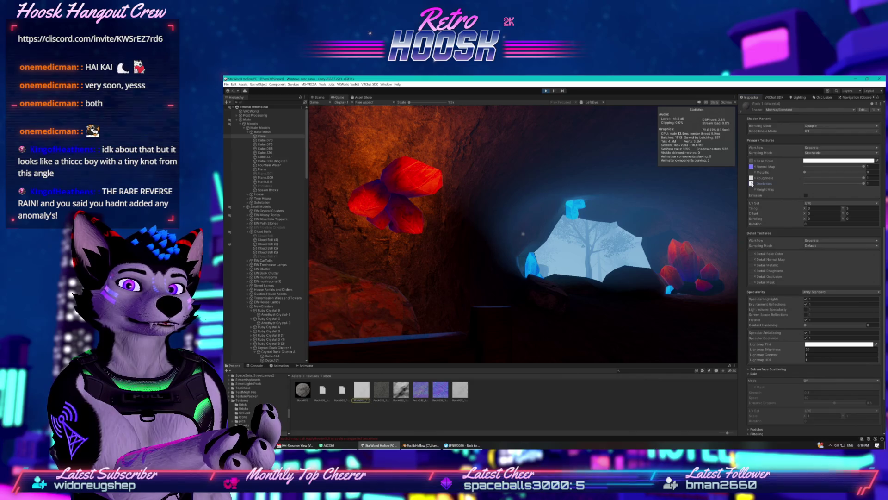
# - Lower the rock material's Roughness from about 0.37 to about 0.14
pyautogui.click(752, 183)
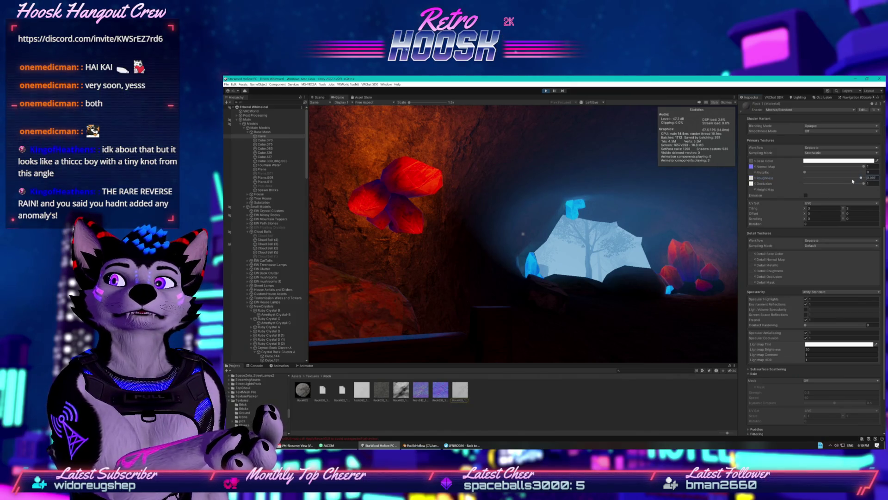
pyautogui.moveTo(836, 180)
pyautogui.mouseDown()
pyautogui.moveTo(813, 179)
pyautogui.moveTo(873, 181)
pyautogui.mouseUp()
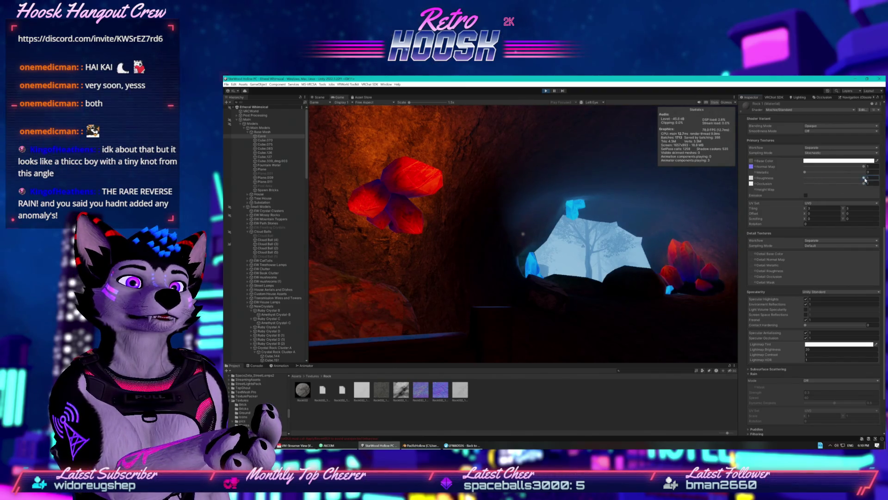
pyautogui.scroll(4, 830, 193)
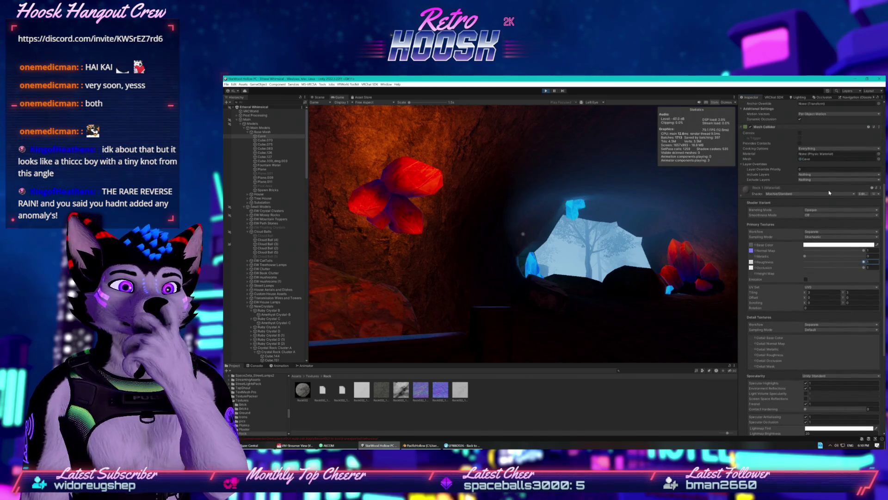
pyautogui.scroll(5, 829, 193)
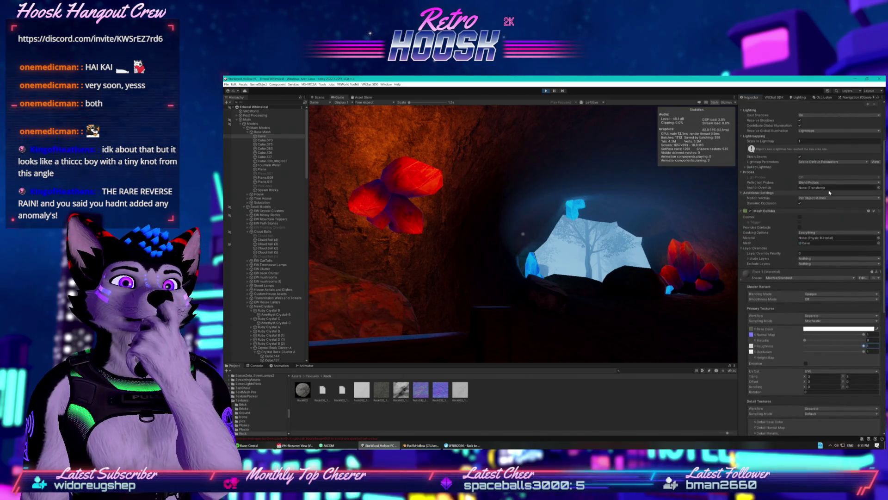
pyautogui.scroll(1, 828, 193)
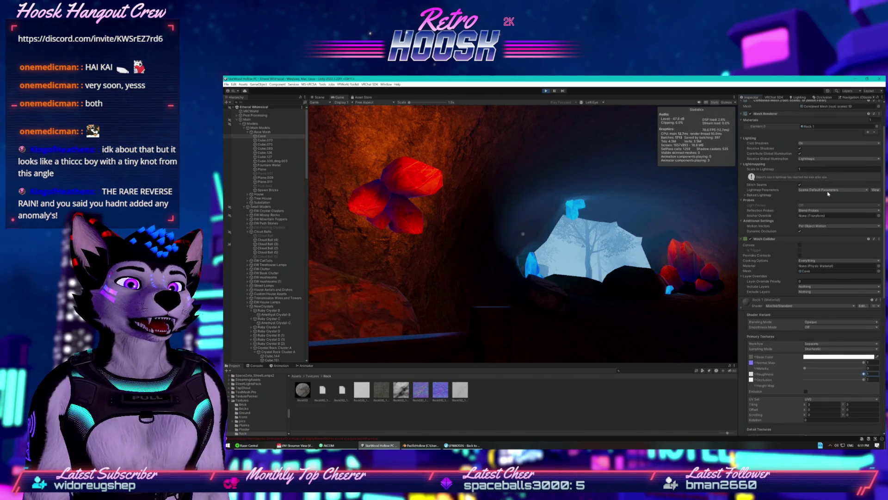
pyautogui.scroll(2, 819, 190)
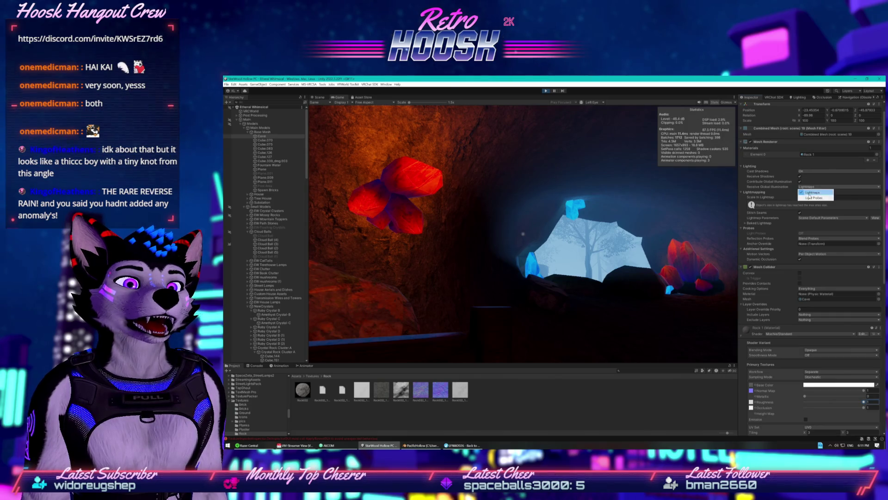
# - Toggle Receive Global Illumination to Light Probes and back to Lightmaps, then bring up the browser
pyautogui.click(810, 198)
pyautogui.click(812, 187)
pyautogui.click(812, 192)
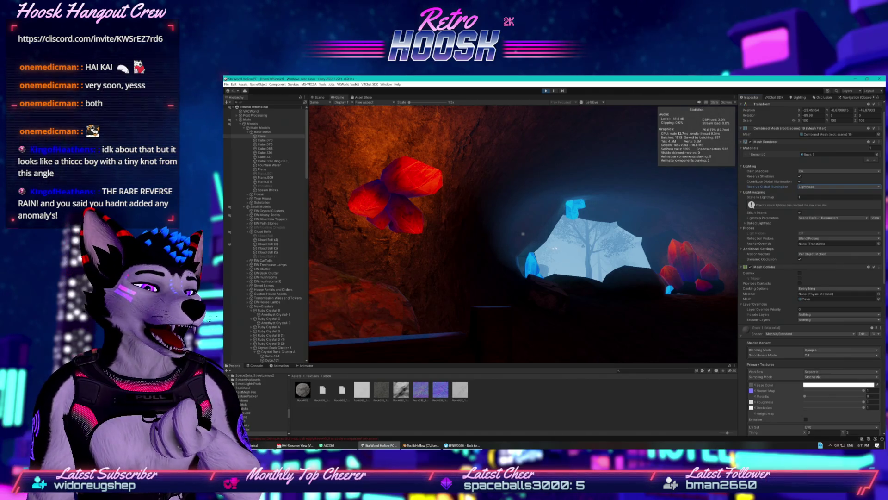
pyautogui.hotkey('alt', 'Tab')
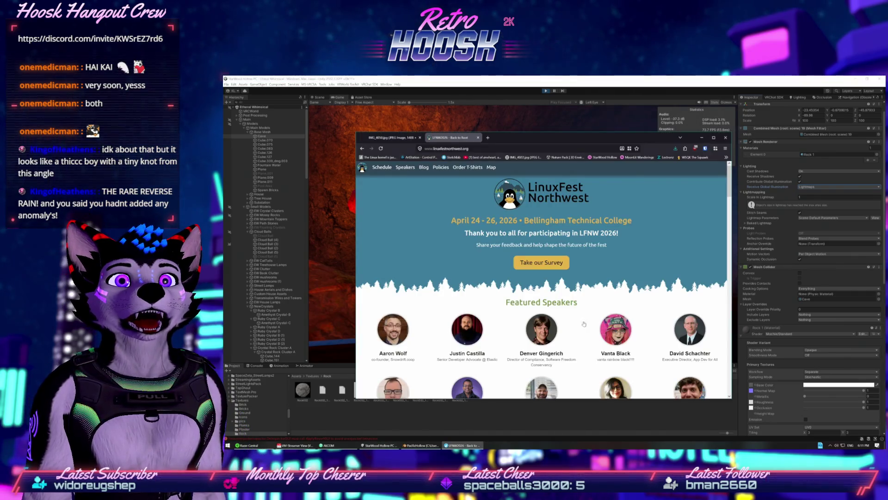
# - Search DuckDuckGo for 'pacific drive anomaly' and show the image results in a maximized browser
pyautogui.click(588, 152)
pyautogui.write('pacific drive a')
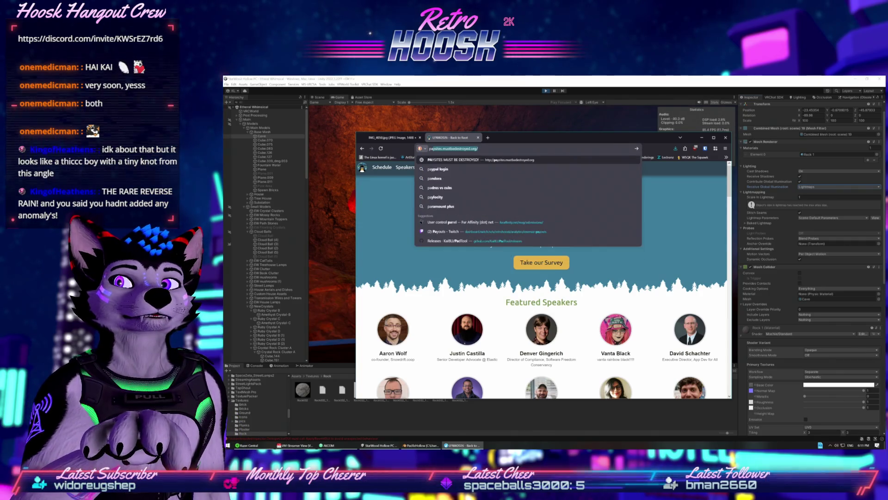
pyautogui.write('nomaly')
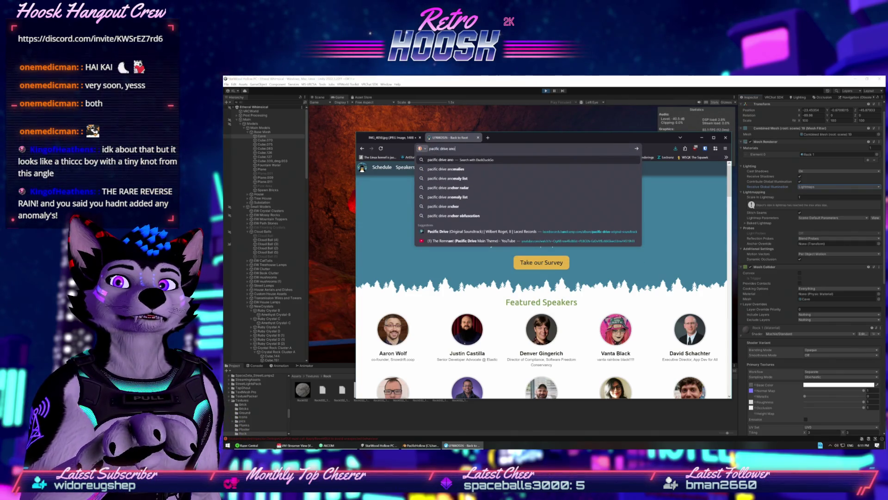
pyautogui.press('Return')
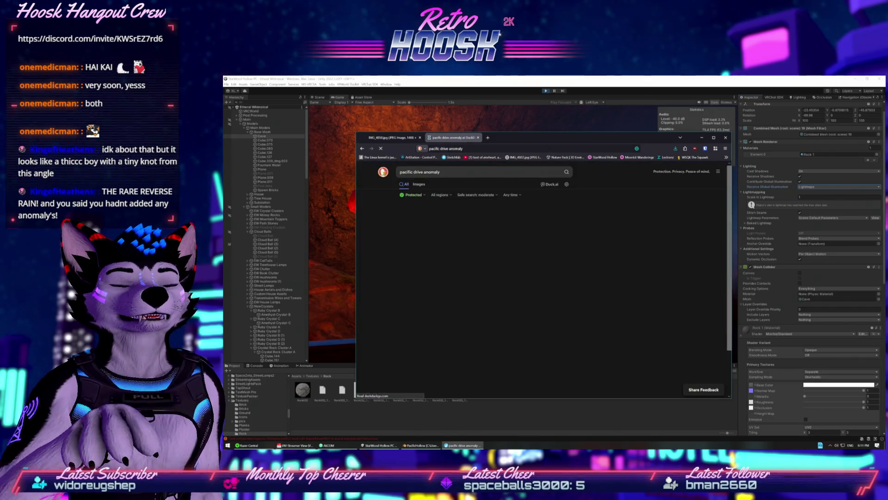
pyautogui.click(419, 184)
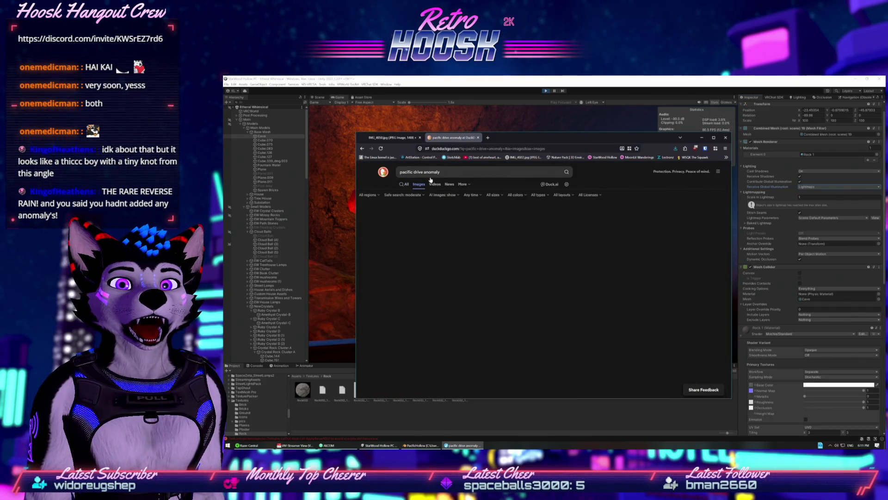
pyautogui.press('super+Up')
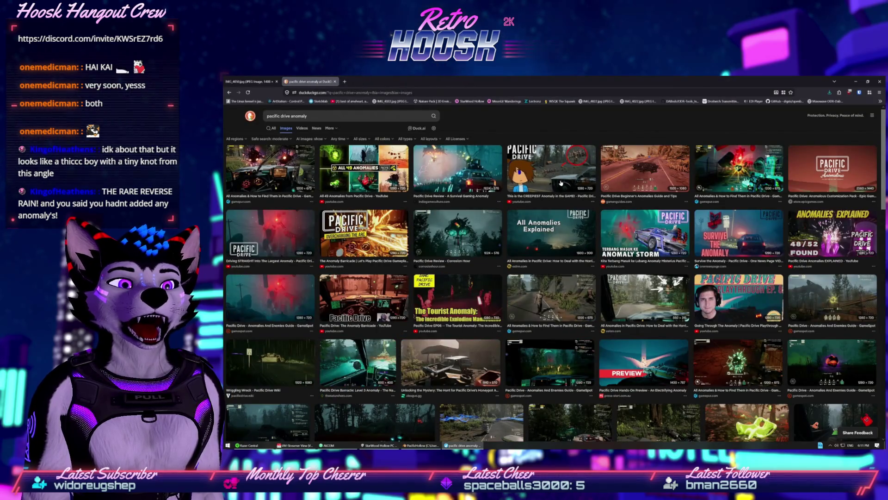
pyautogui.scroll(-2, 560, 198)
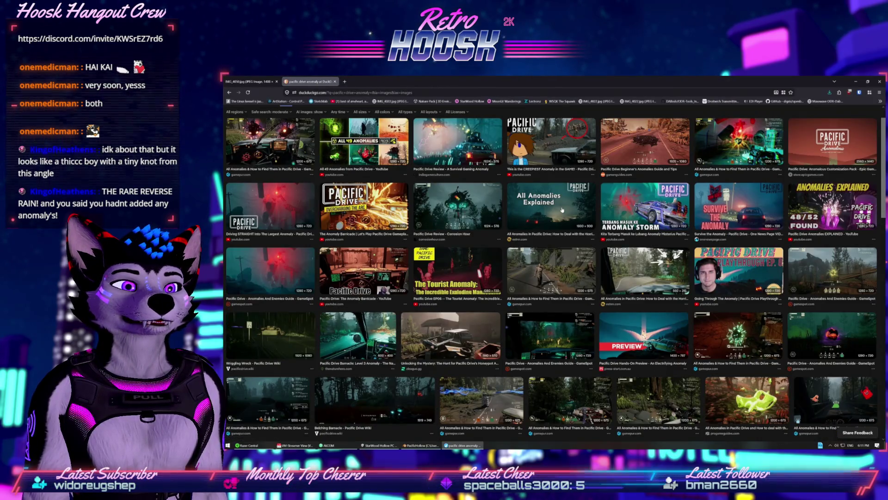
pyautogui.scroll(-1, 563, 210)
pyautogui.scroll(-1, 563, 210)
pyautogui.scroll(-2, 583, 232)
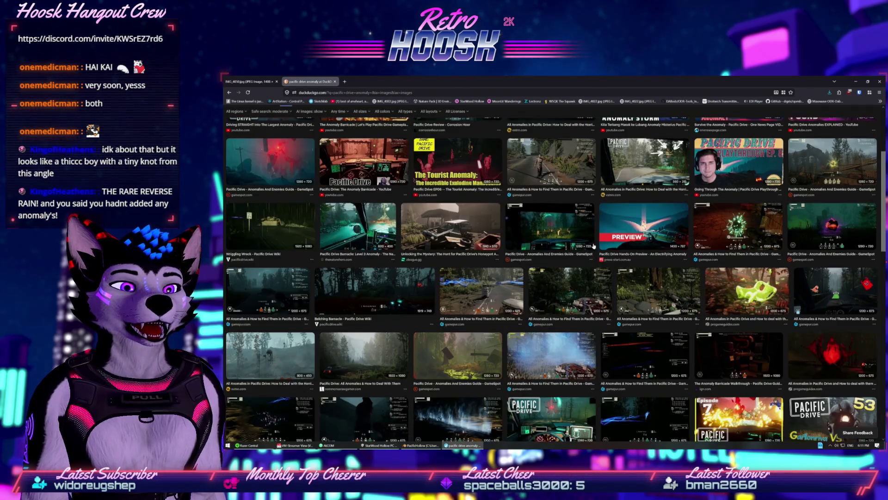
# - Preview the blue-glow and Crackling Crawler anomaly images
pyautogui.click(636, 319)
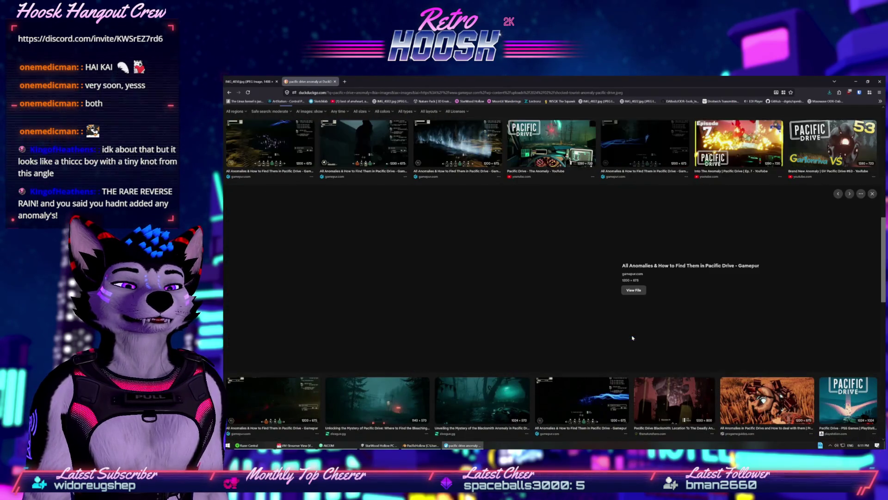
pyautogui.click(607, 381)
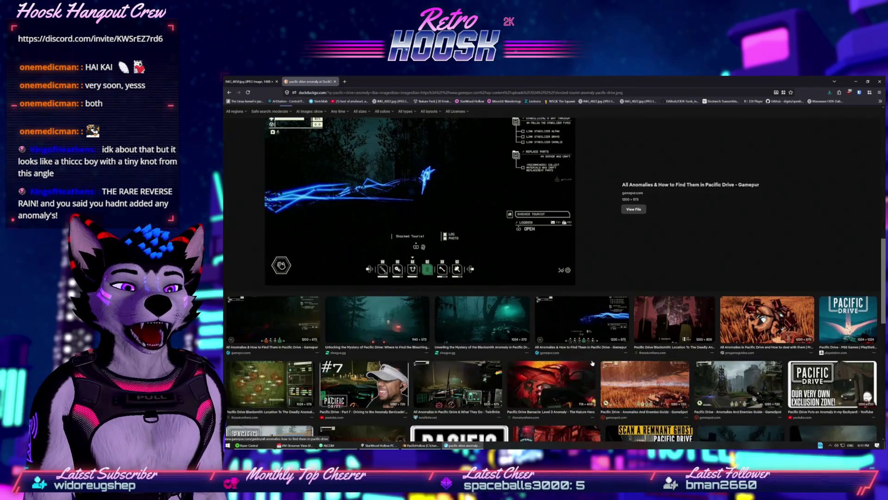
pyautogui.scroll(-2, 585, 333)
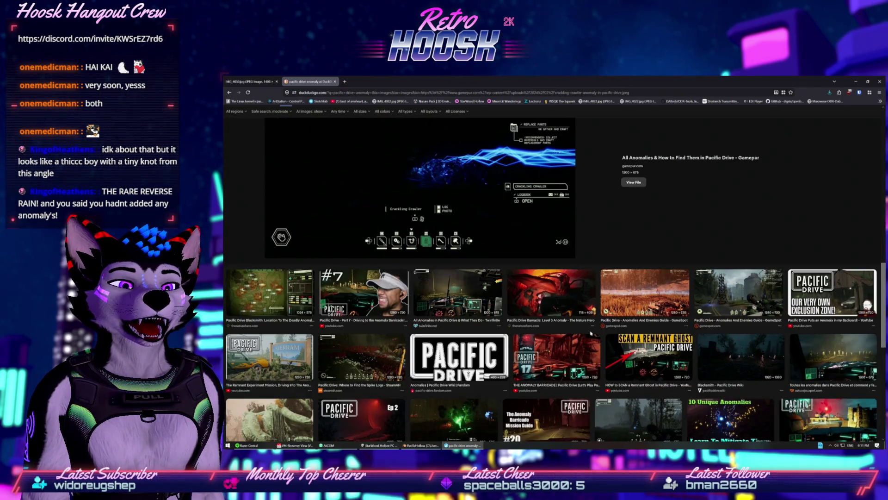
pyautogui.scroll(-2, 585, 333)
pyautogui.scroll(-3, 590, 332)
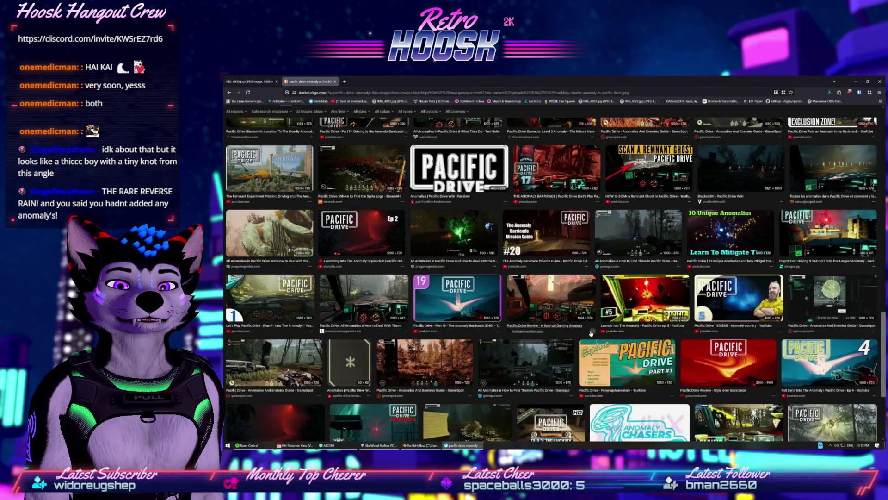
pyautogui.scroll(-2, 591, 333)
pyautogui.scroll(5, 590, 333)
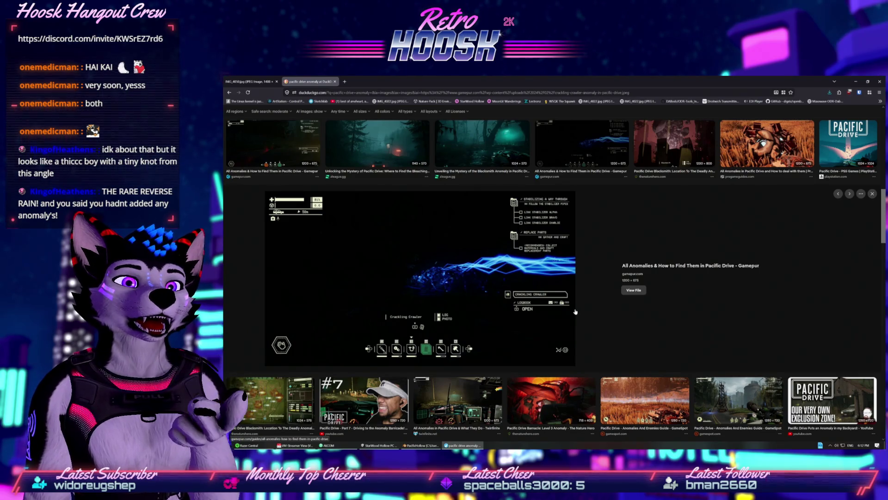
pyautogui.scroll(1, 560, 303)
pyautogui.scroll(-4, 560, 303)
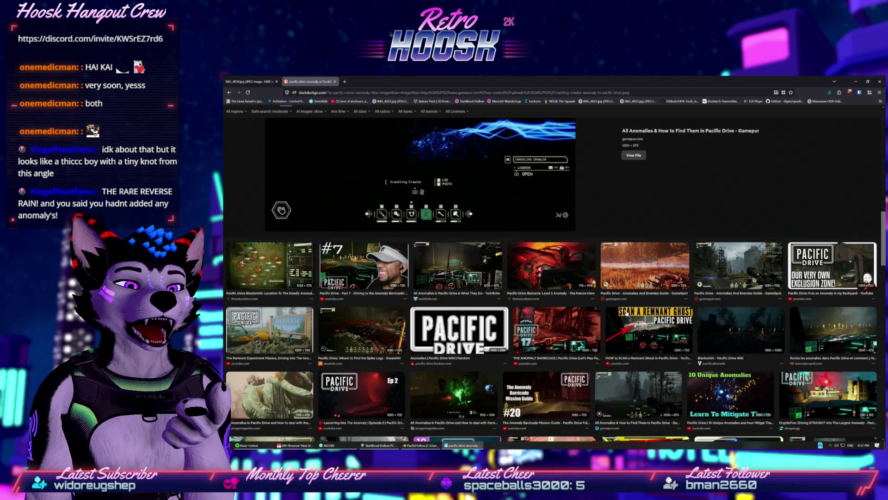
# - Preview the 10 Unique Anomalies, Gamepur and Beating Heart anomaly images
pyautogui.click(730, 393)
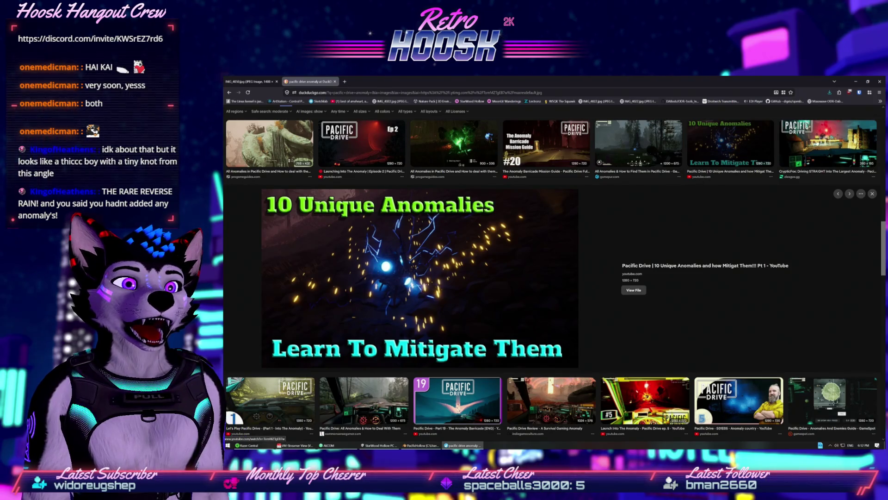
pyautogui.press('Right')
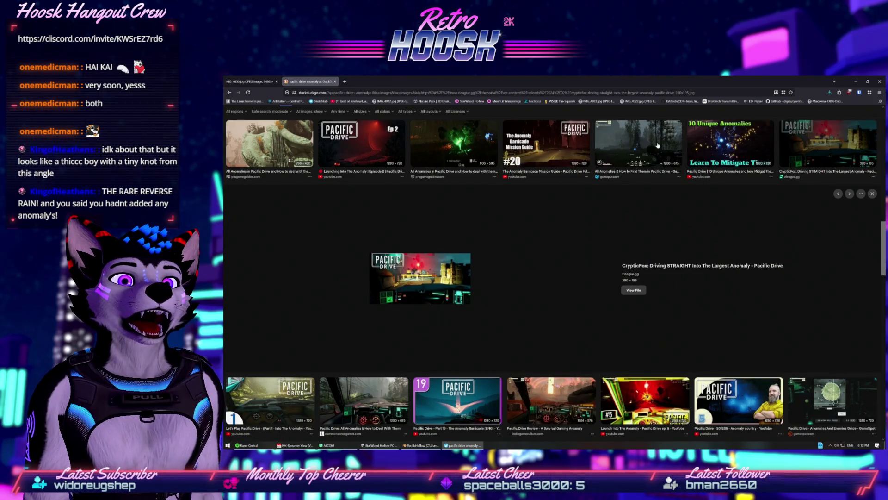
pyautogui.click(657, 146)
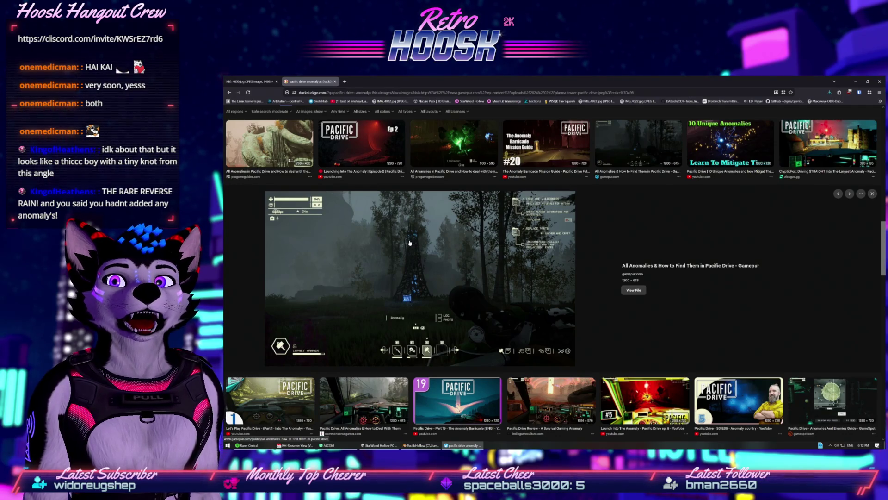
pyautogui.click(430, 175)
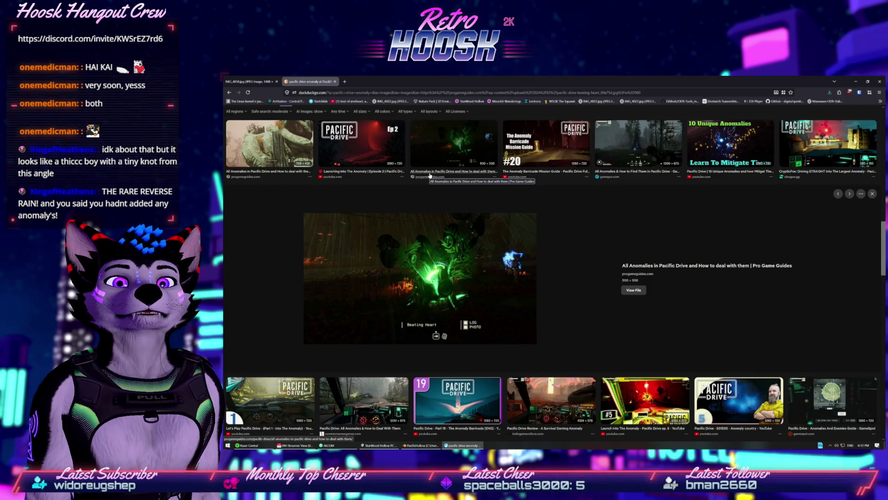
pyautogui.scroll(-1, 430, 175)
pyautogui.scroll(5, 429, 175)
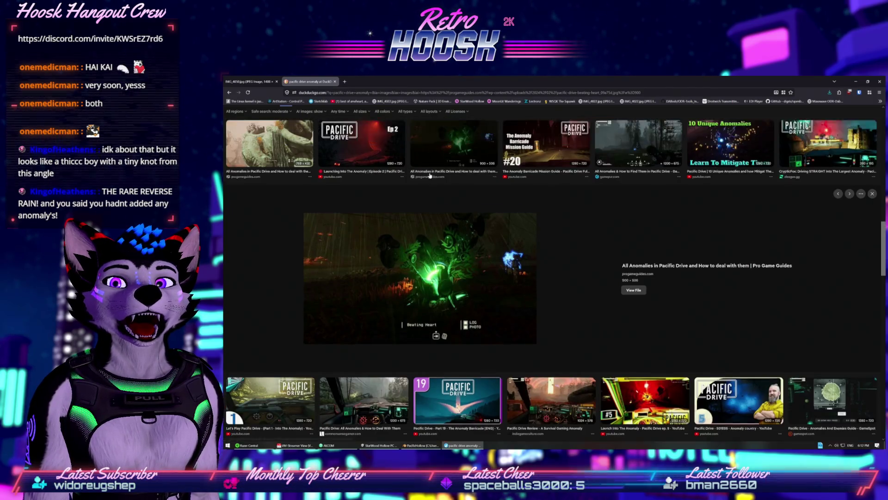
pyautogui.scroll(5, 425, 178)
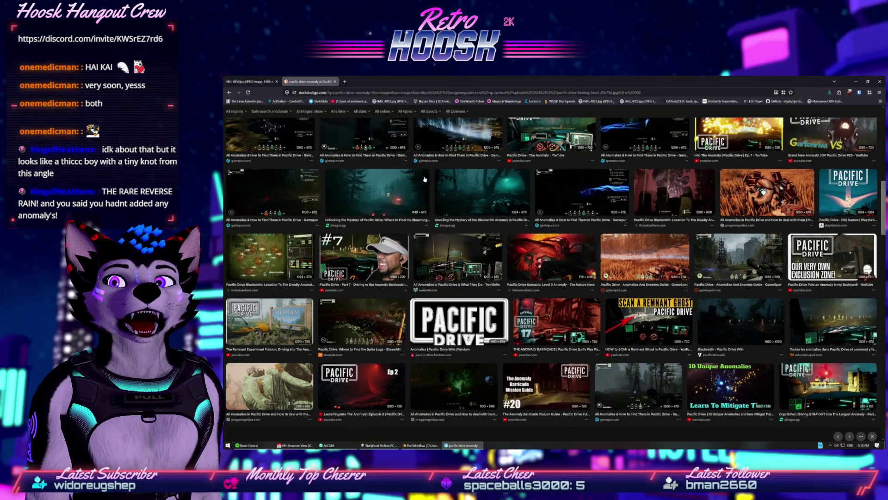
# - Preview the Blacksmith and Bleaching Barnacle anomaly images
pyautogui.scroll(5, 424, 179)
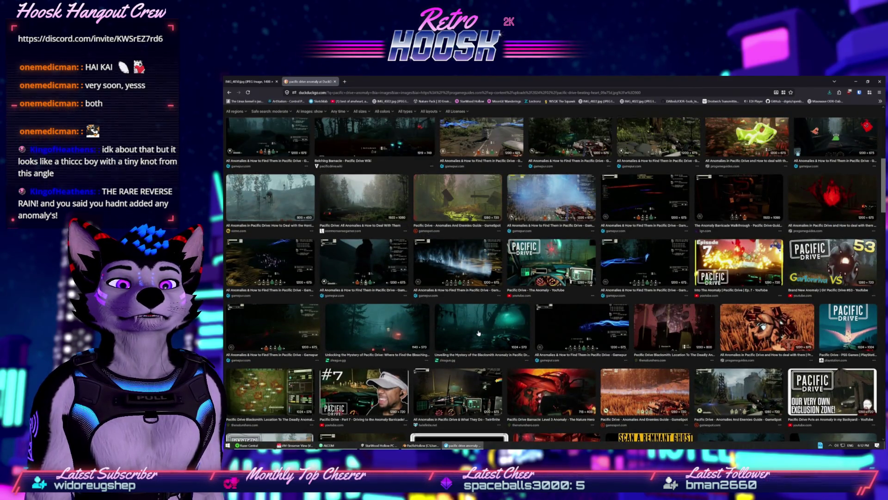
pyautogui.click(478, 333)
pyautogui.click(378, 151)
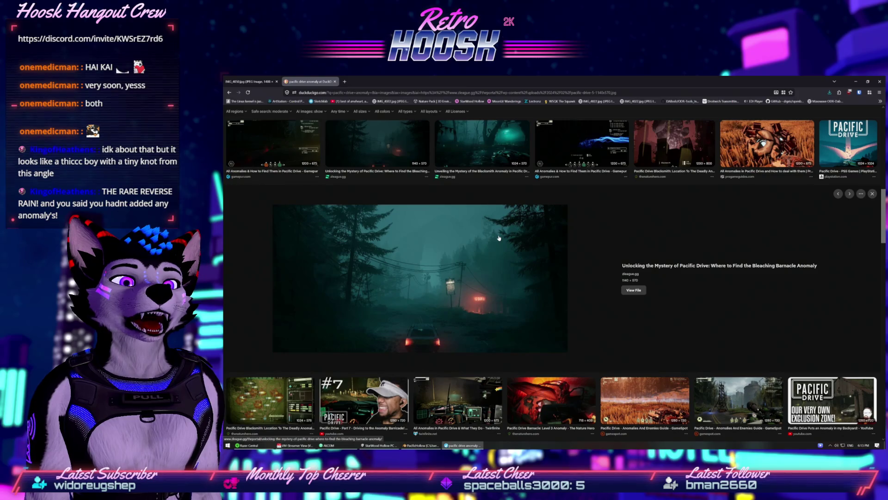
pyautogui.scroll(10, 475, 182)
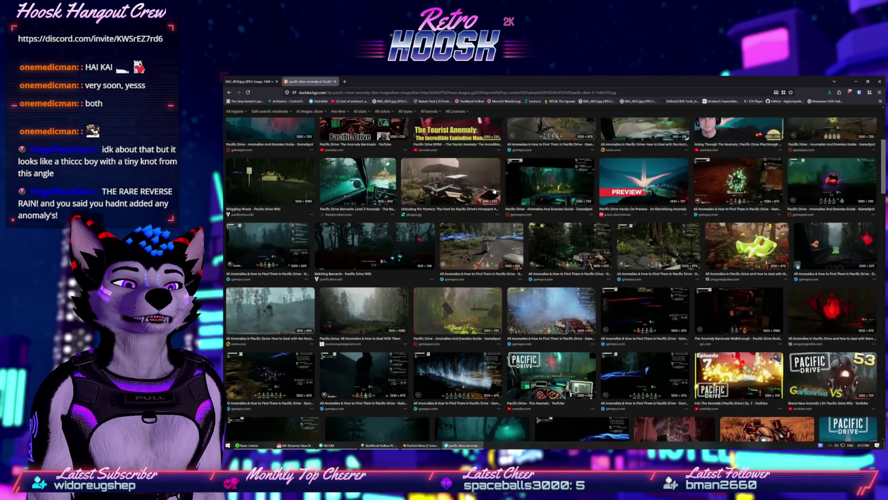
pyautogui.scroll(5, 482, 199)
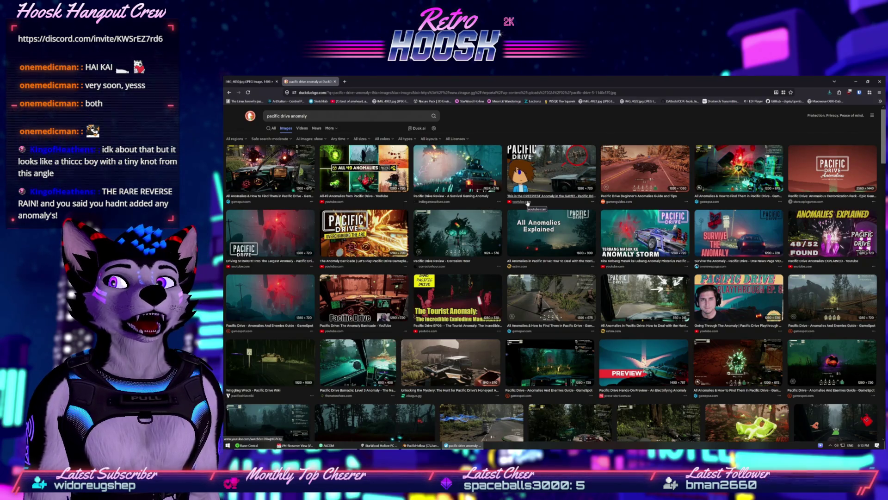
pyautogui.scroll(-1, 528, 202)
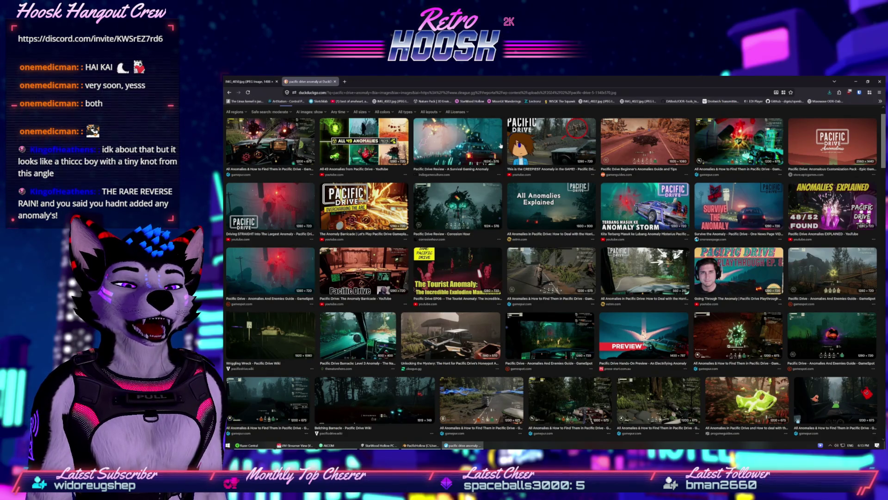
pyautogui.scroll(-5, 500, 146)
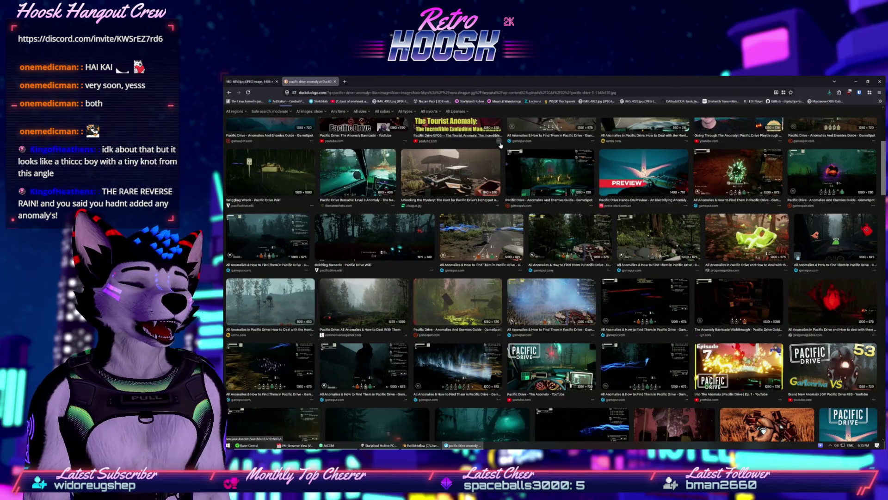
# - Preview the Minuteman and red anomaly images, then minimize the browser
pyautogui.click(458, 224)
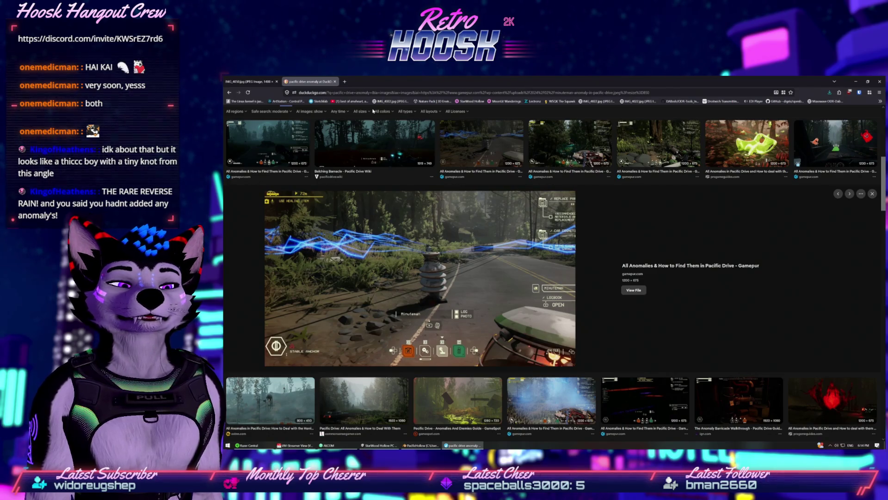
pyautogui.click(832, 400)
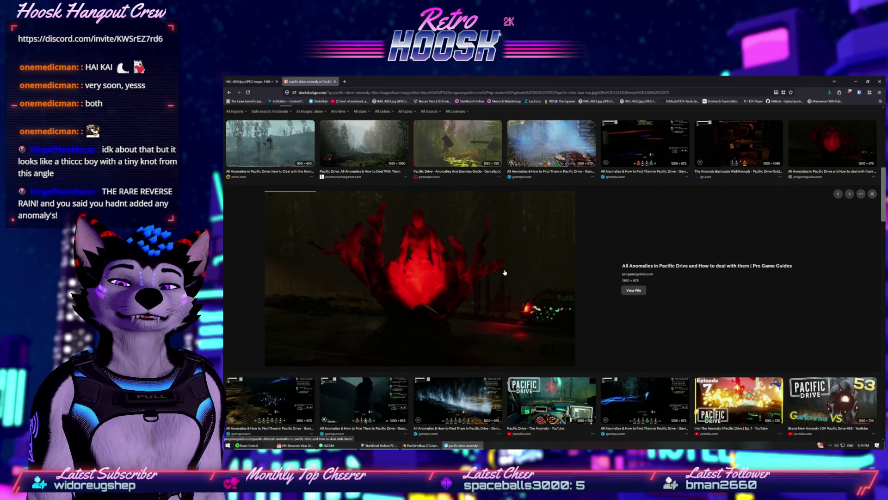
pyautogui.scroll(-15, 504, 272)
pyautogui.scroll(-4, 476, 272)
pyautogui.scroll(-5, 476, 272)
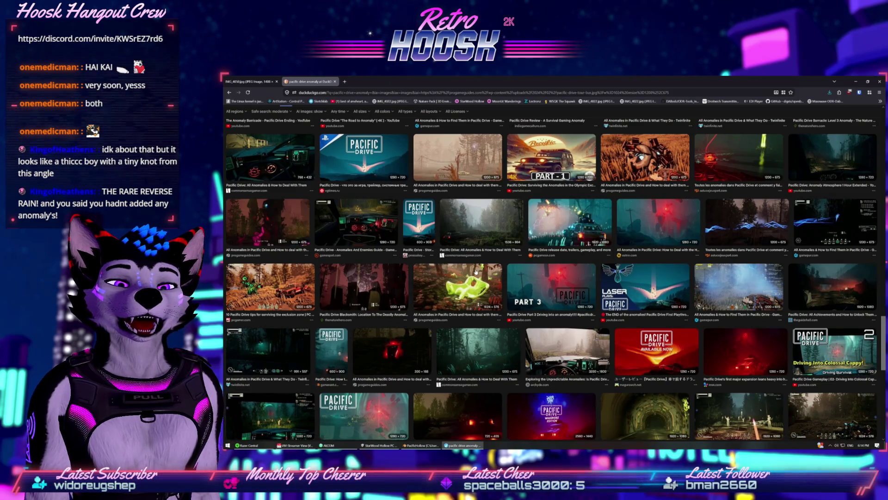
pyautogui.scroll(-2, 476, 272)
pyautogui.scroll(2, 360, 190)
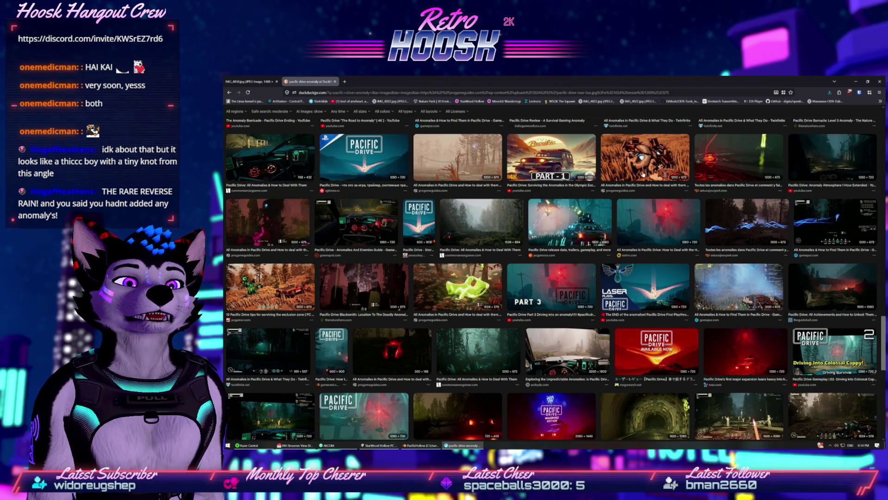
pyautogui.click(856, 81)
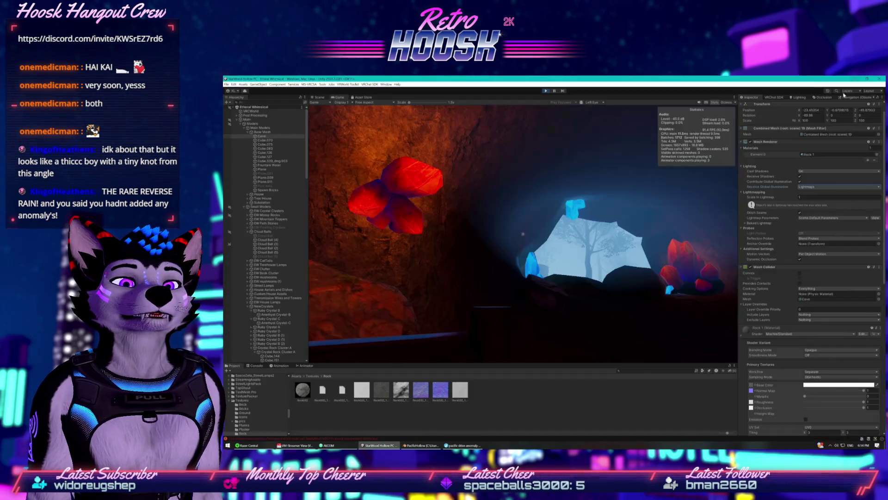
# - Minimize the browser again, dismiss the Start menu, and show the cave in the Scene view
pyautogui.click(550, 227)
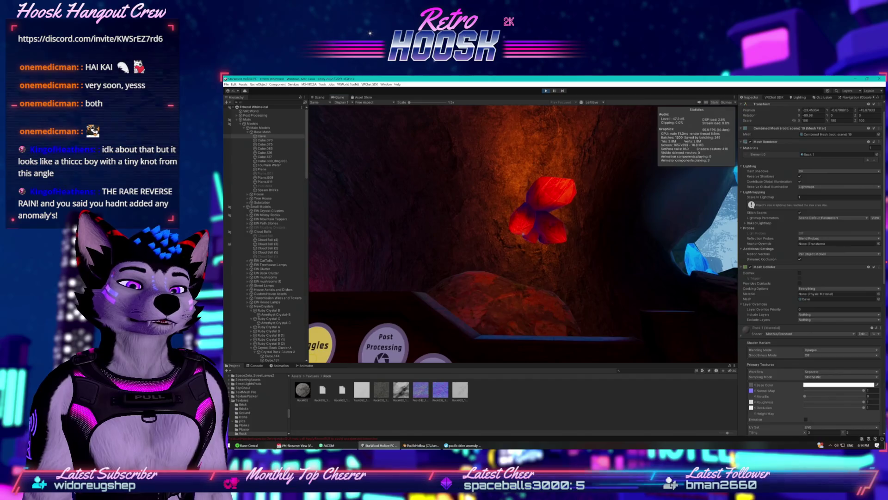
pyautogui.hotkey('alt', 'Tab')
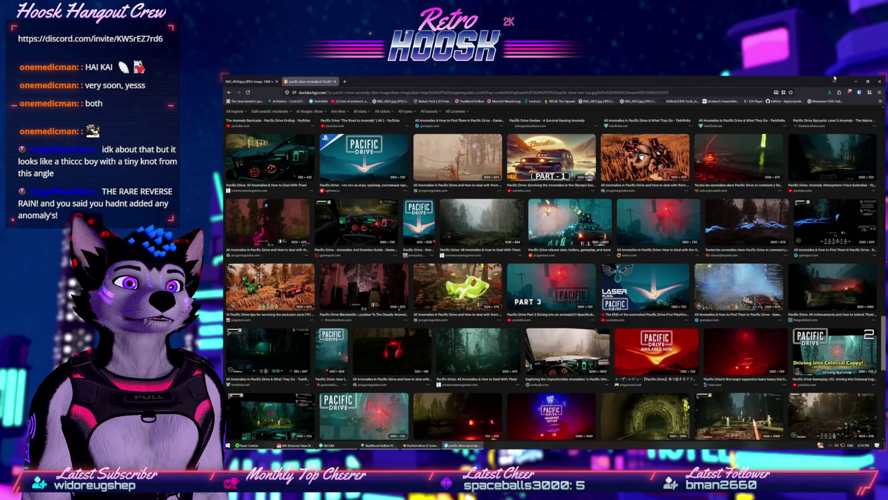
pyautogui.click(856, 83)
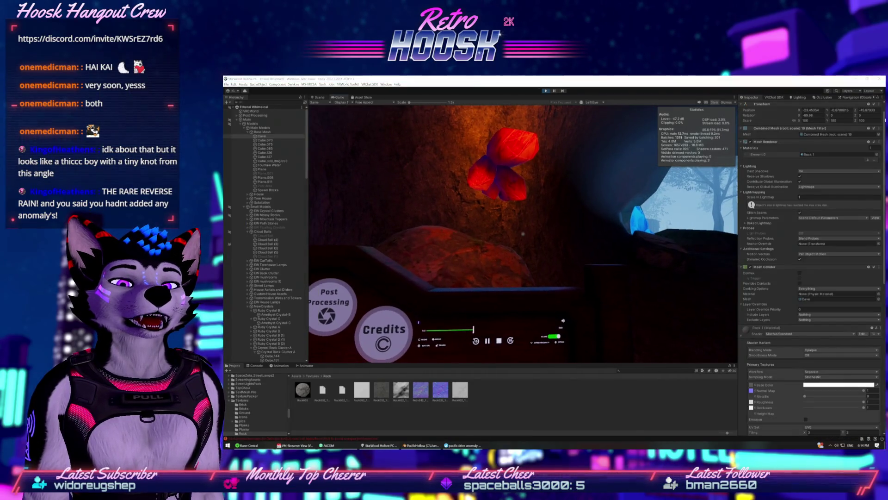
pyautogui.press('super')
pyautogui.click(474, 90)
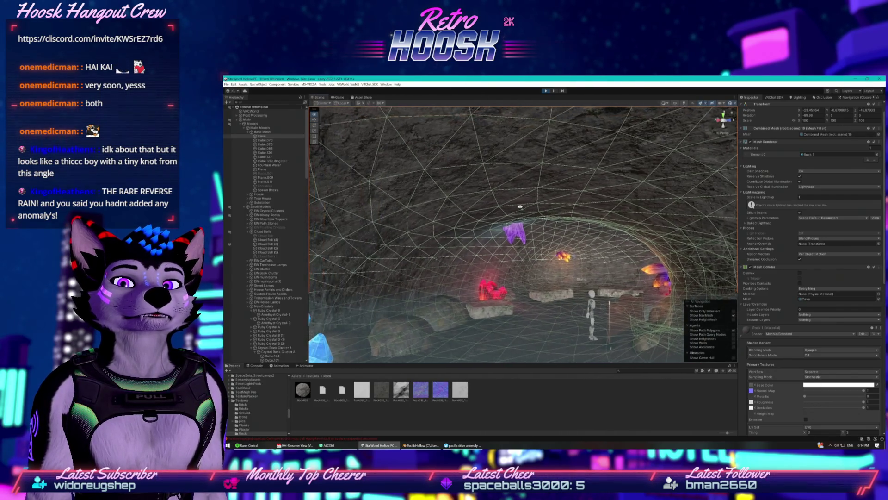
# - Select the orange crystal cluster and frame it up close
pyautogui.scroll(5, 532, 214)
pyautogui.scroll(5, 520, 219)
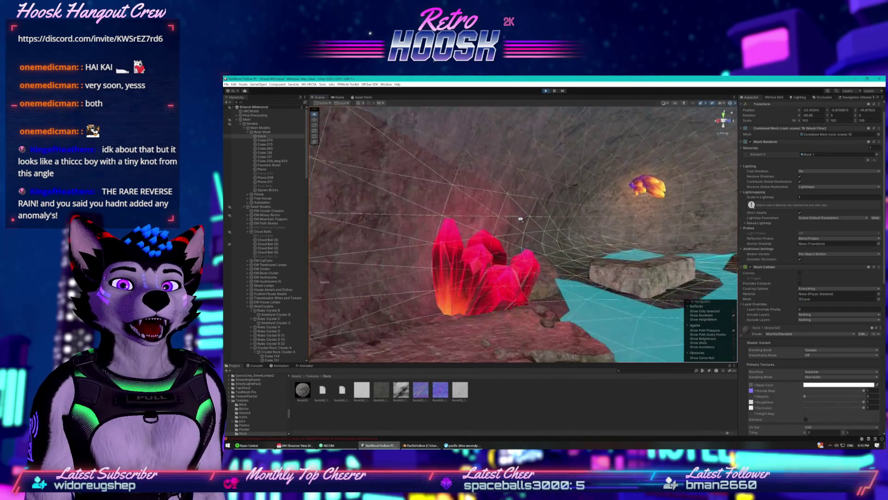
pyautogui.scroll(-10, 530, 218)
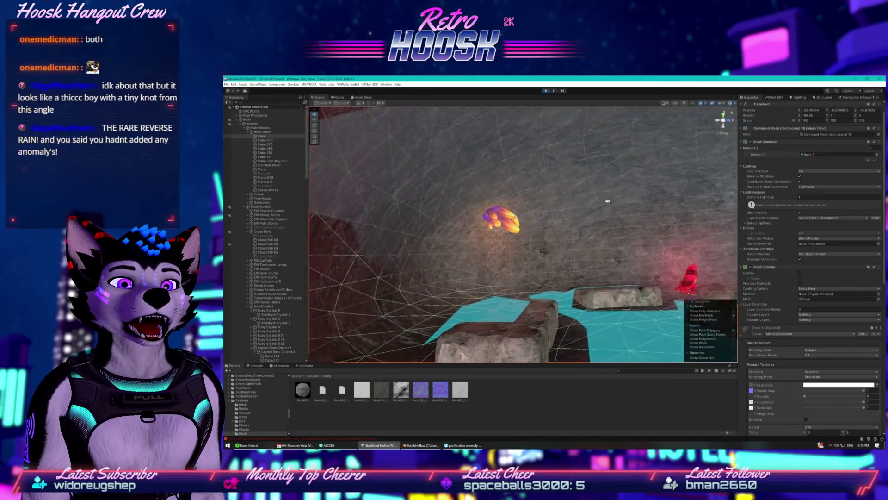
pyautogui.scroll(10, 324, 204)
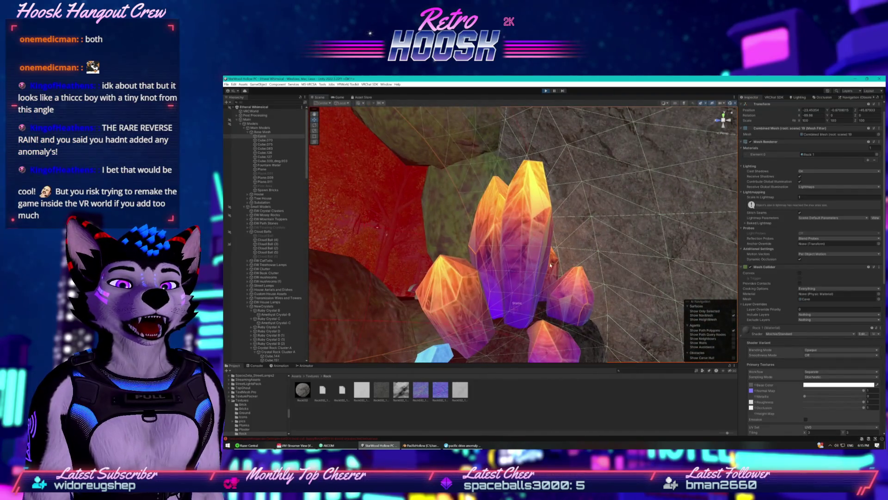
pyautogui.click(537, 261)
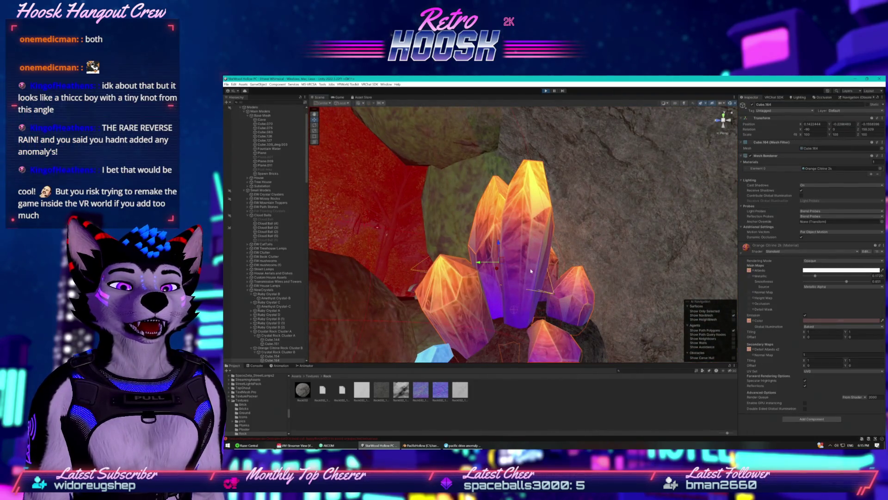
pyautogui.moveTo(555, 195)
pyautogui.mouseDown()
pyautogui.moveTo(596, 196)
pyautogui.moveTo(591, 177)
pyautogui.moveTo(580, 202)
pyautogui.moveTo(687, 161)
pyautogui.mouseUp()
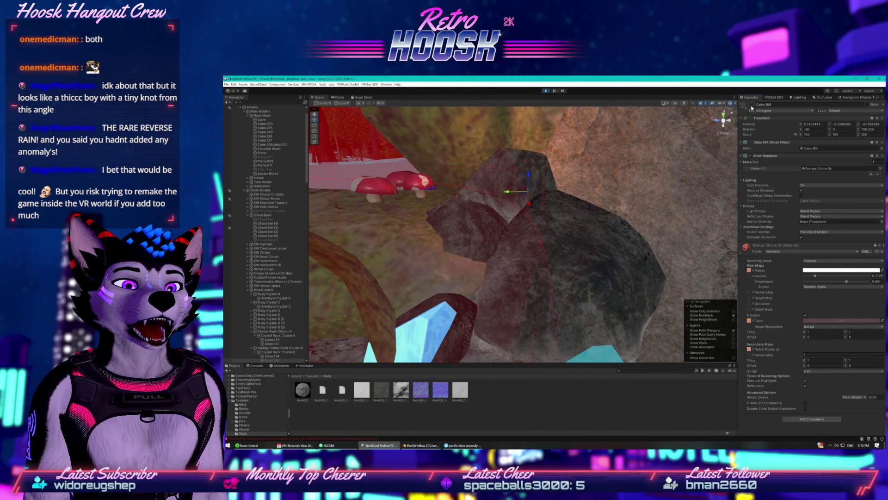
pyautogui.press('f')
pyautogui.moveTo(624, 209); pyautogui.dragTo(693, 230)
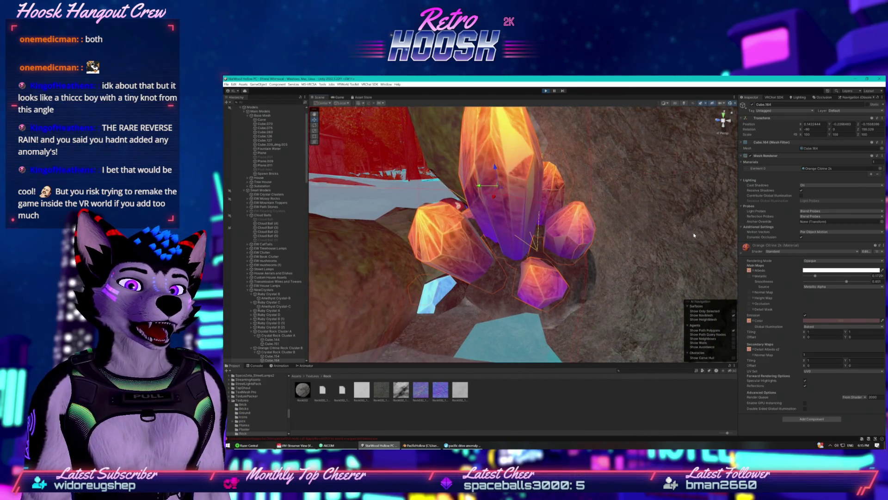
pyautogui.moveTo(695, 238)
pyautogui.mouseDown()
pyautogui.moveTo(714, 224)
pyautogui.moveTo(620, 231)
pyautogui.moveTo(520, 301)
pyautogui.moveTo(490, 241)
pyautogui.moveTo(522, 217)
pyautogui.mouseUp()
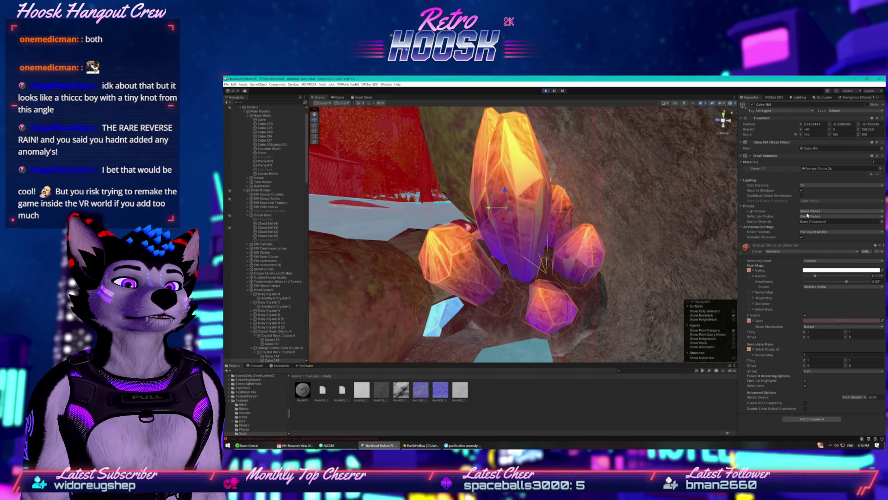
# - Check the orange crystal's Light Probes setting, leaving it on Blend Probes
pyautogui.click(809, 211)
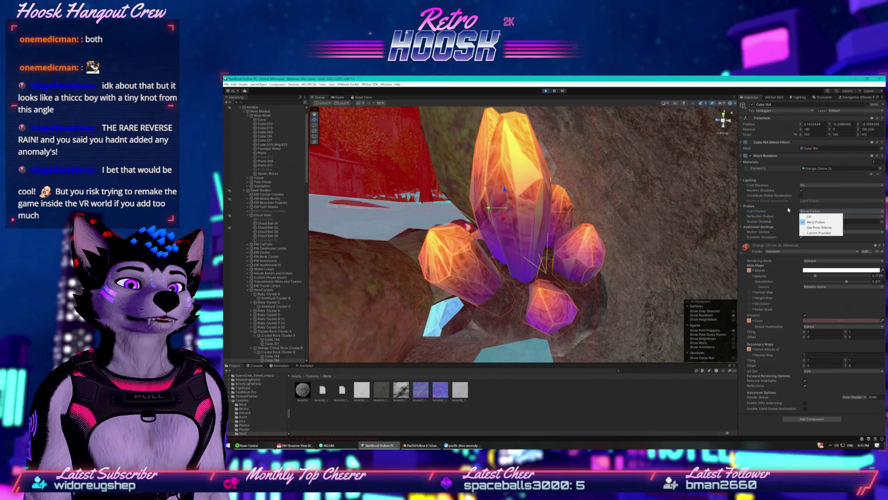
pyautogui.click(811, 223)
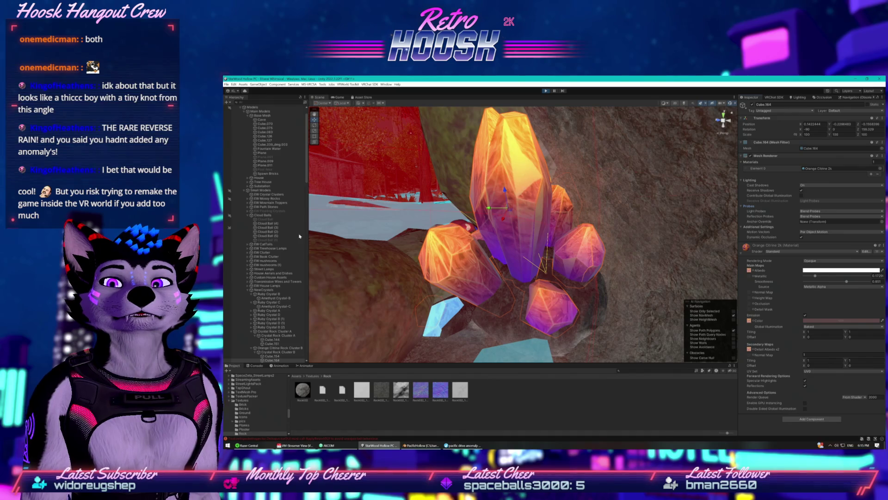
pyautogui.click(271, 124)
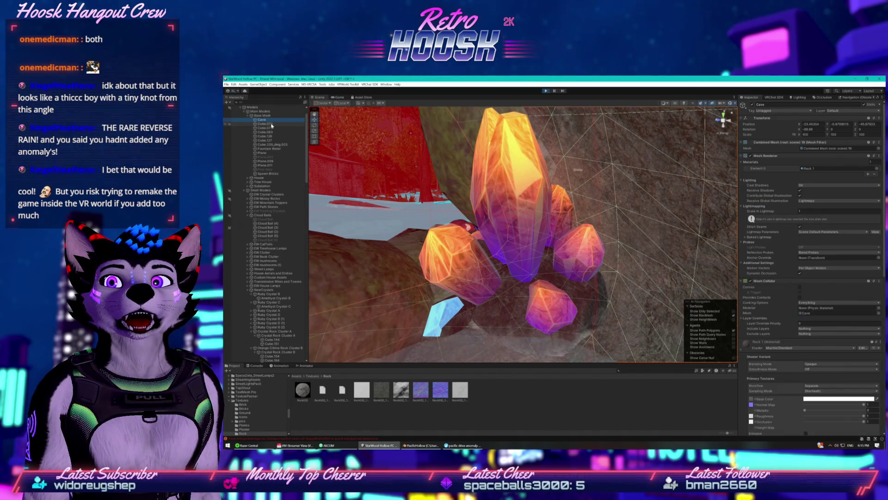
# - Frame and inspect the Cube.070 and Cube.075 rocks
pyautogui.press('f')
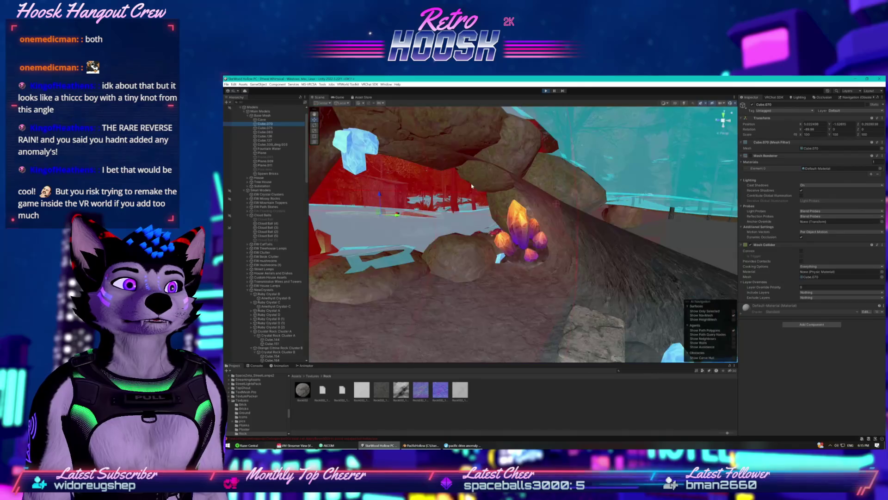
pyautogui.moveTo(472, 186)
pyautogui.mouseDown()
pyautogui.moveTo(507, 186)
pyautogui.moveTo(530, 167)
pyautogui.moveTo(514, 182)
pyautogui.moveTo(517, 170)
pyautogui.moveTo(468, 188)
pyautogui.mouseUp()
pyautogui.click(273, 130)
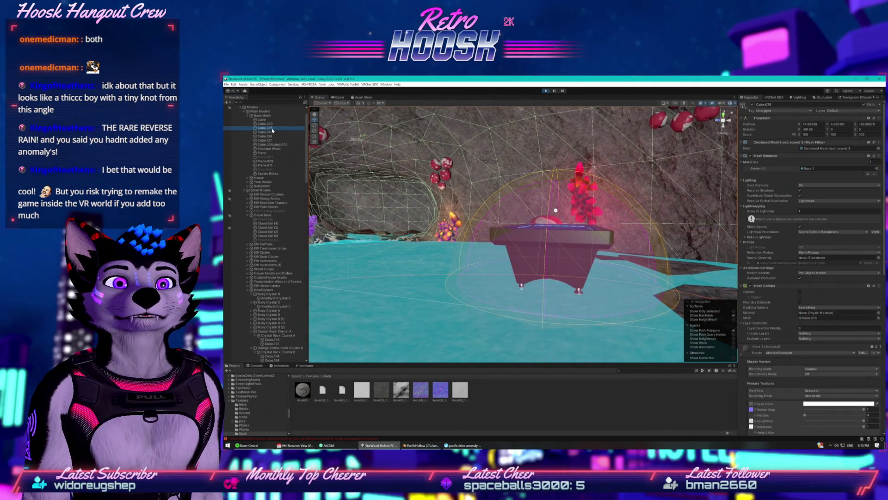
pyautogui.press('f')
pyautogui.scroll(10, 433, 204)
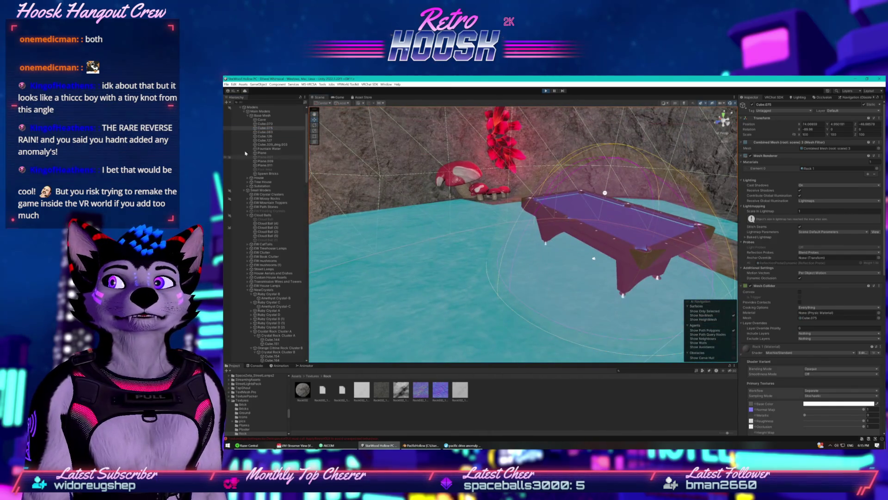
# - Frame the Cave object and fly inside toward the water and red crystal
pyautogui.click(262, 120)
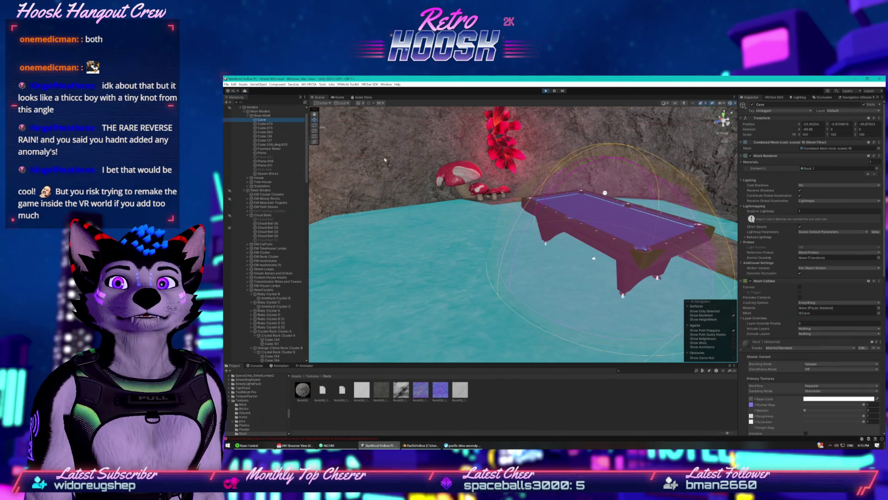
pyautogui.press('f')
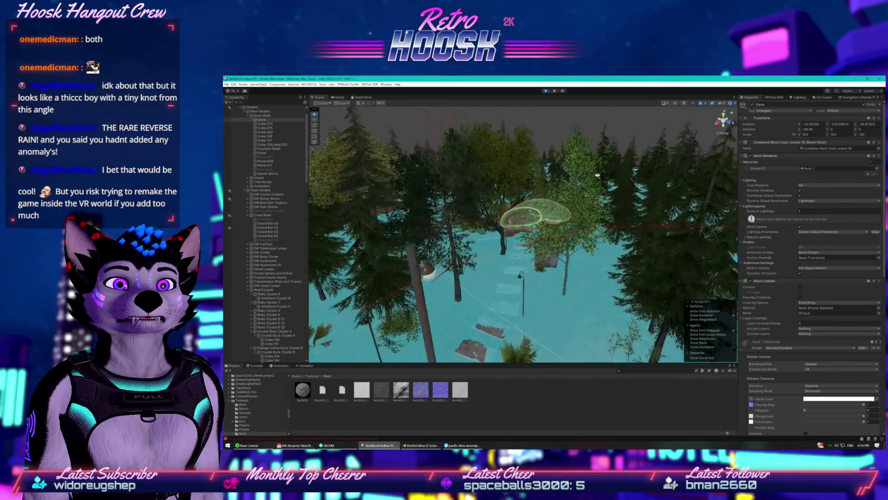
pyautogui.press('w')
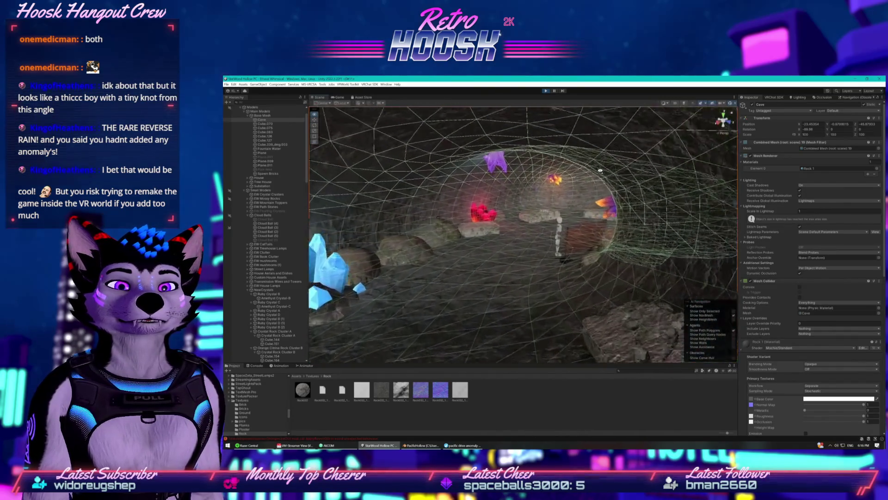
pyautogui.moveTo(608, 148); pyautogui.dragTo(668, 227)
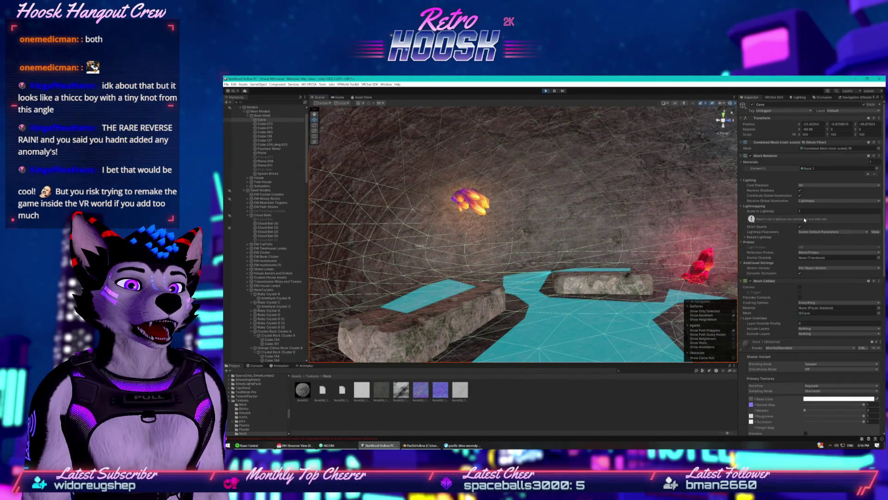
pyautogui.scroll(-5, 802, 254)
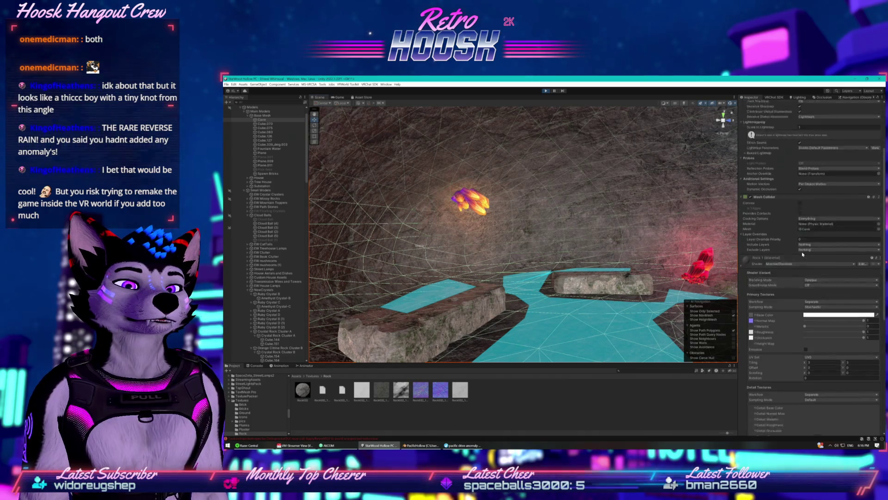
# - Change the Rock 1 material's shader to Standard and preview the cave in the Game view
pyautogui.scroll(5, 798, 229)
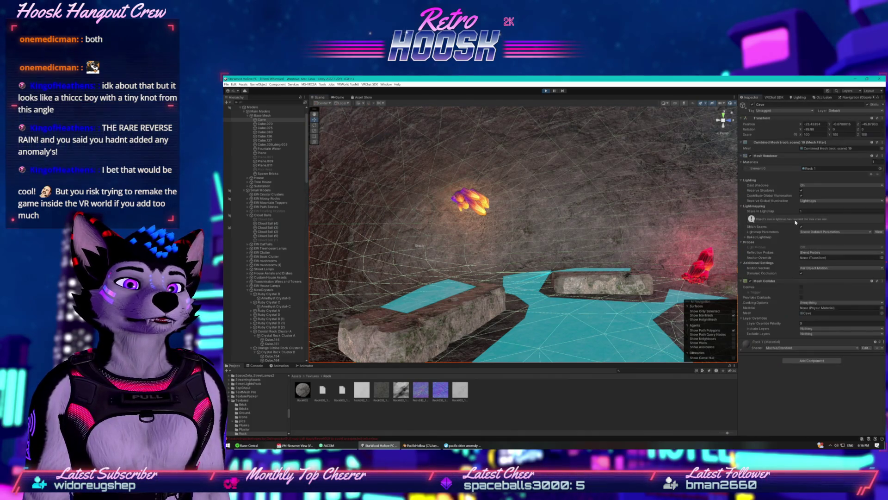
pyautogui.click(746, 351)
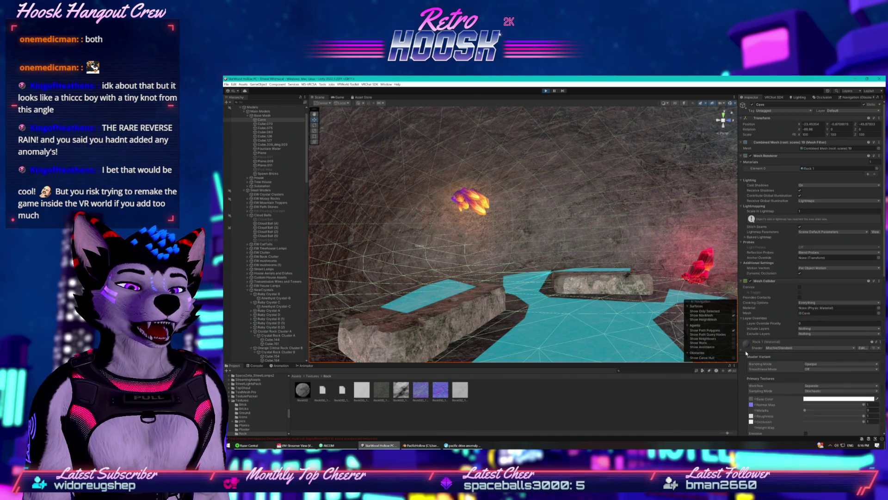
pyautogui.scroll(-4, 771, 329)
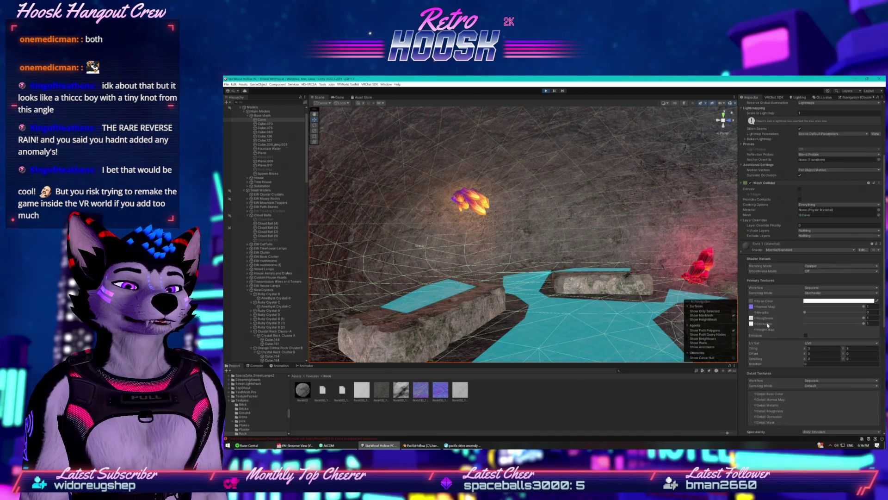
pyautogui.click(794, 251)
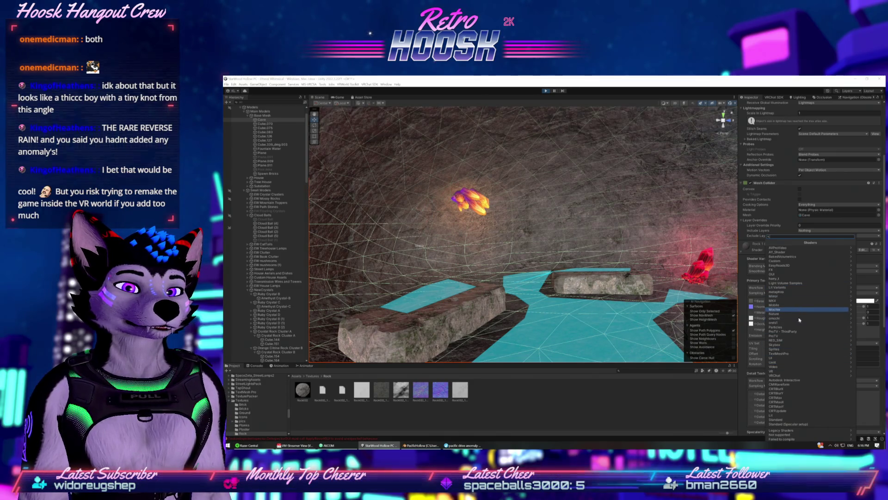
pyautogui.click(792, 419)
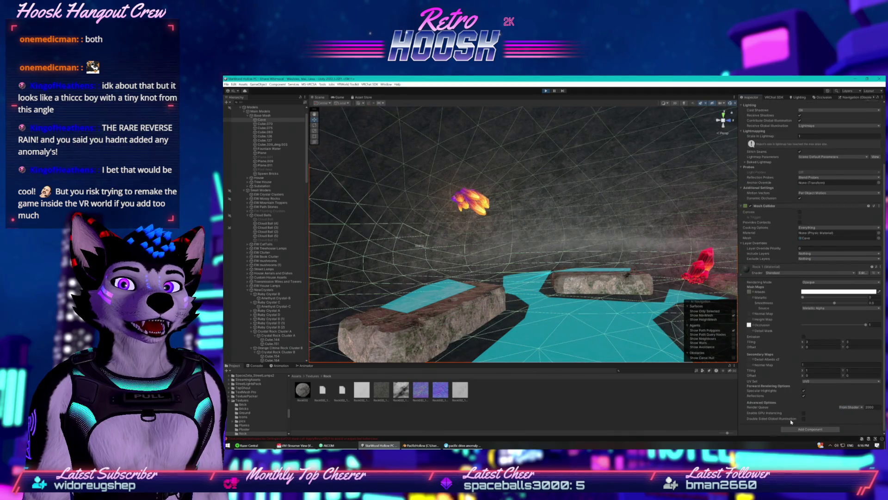
pyautogui.moveTo(589, 282)
pyautogui.mouseDown()
pyautogui.moveTo(502, 285)
pyautogui.moveTo(456, 320)
pyautogui.moveTo(460, 307)
pyautogui.moveTo(411, 294)
pyautogui.mouseUp()
pyautogui.click(345, 100)
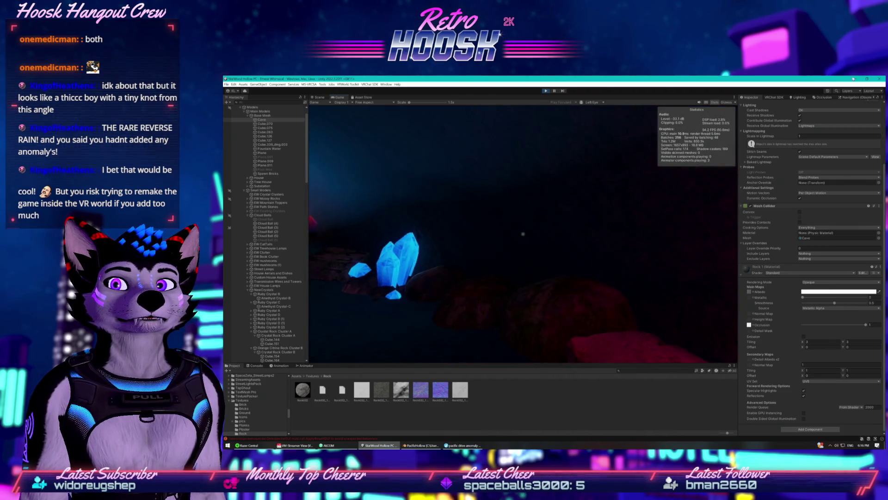
# - Minimize the browser, dismiss the Start menu, and return to Unity's Scene view
pyautogui.hotkey('alt', 'Tab')
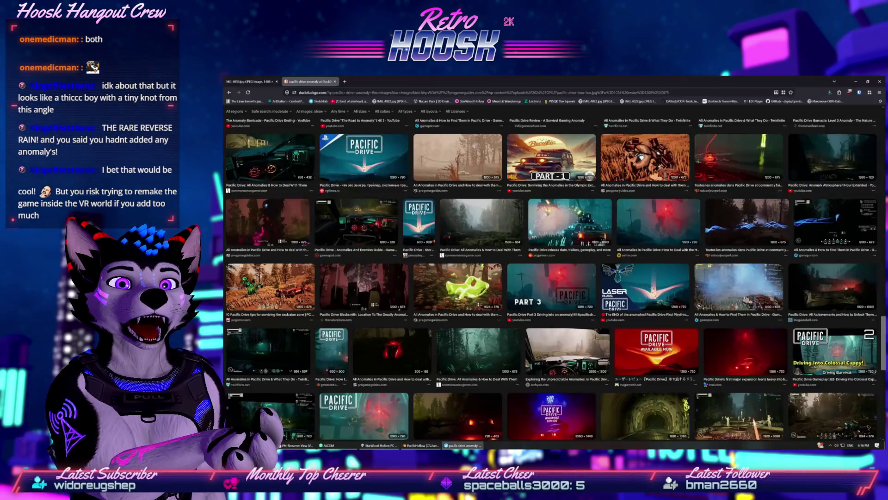
pyautogui.click(856, 82)
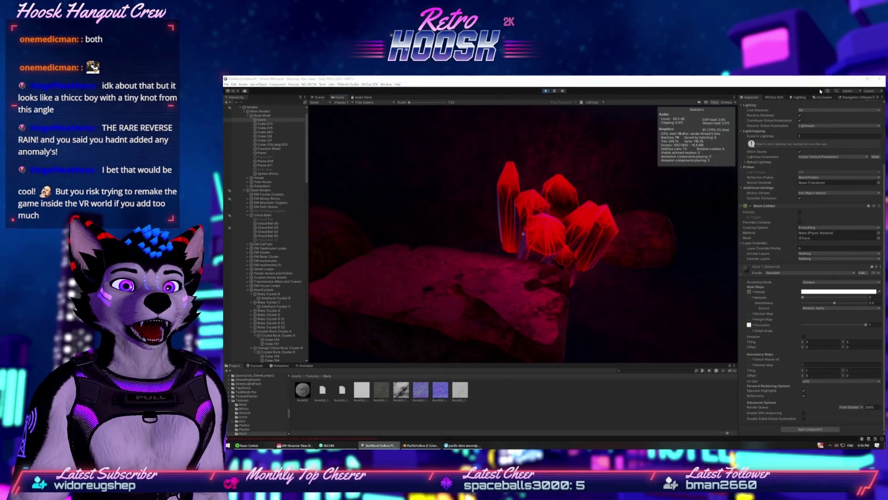
pyautogui.press('super')
pyautogui.click(490, 96)
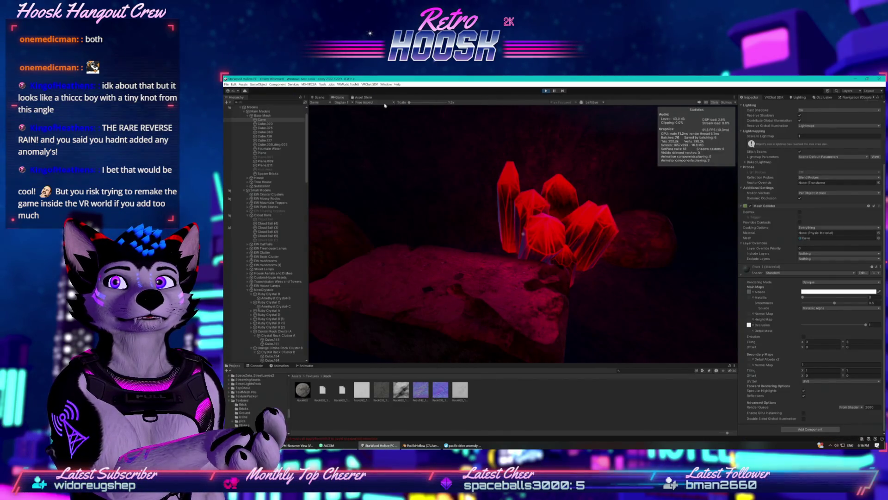
pyautogui.click(319, 97)
# - Deactivate the red Amethyst Crystal pieces, including Amethyst Crystal-D, and check the Game view
pyautogui.click(517, 271)
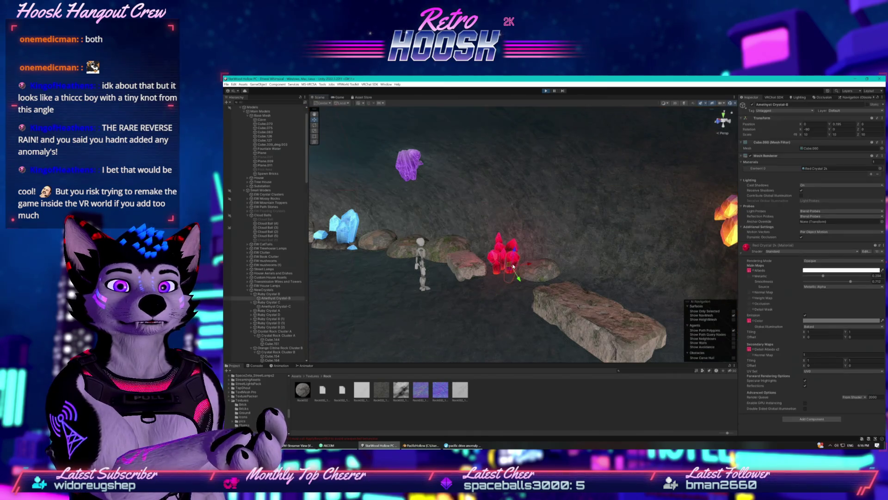
pyautogui.press('f')
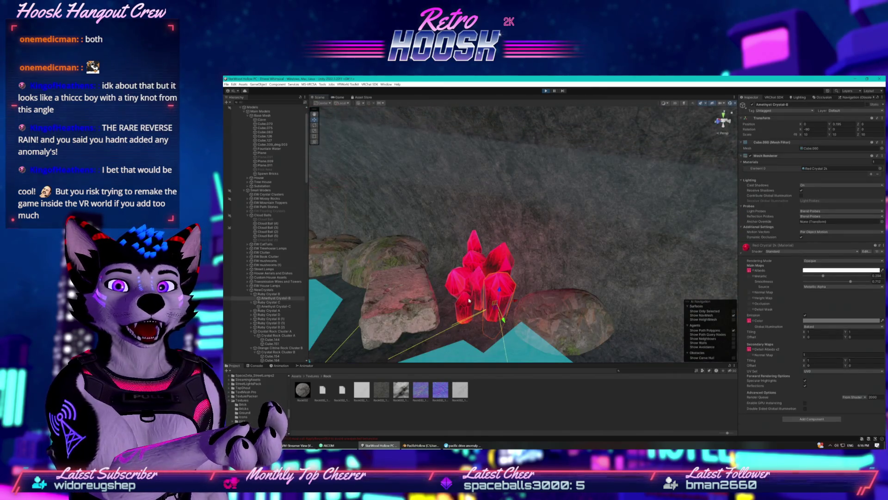
pyautogui.keyDown('shift'); pyautogui.click(466, 282); pyautogui.keyUp('shift')
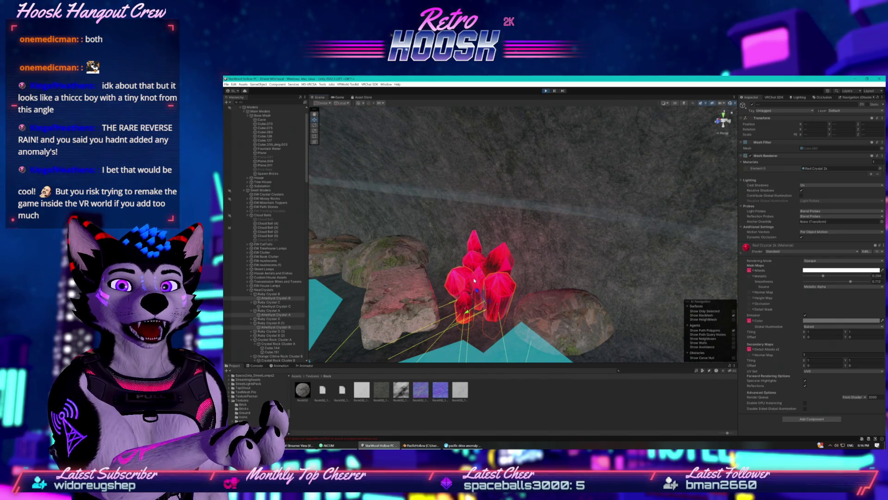
pyautogui.keyDown('shift'); pyautogui.click(474, 281); pyautogui.keyUp('shift')
pyautogui.keyDown('shift'); pyautogui.click(474, 261); pyautogui.keyUp('shift')
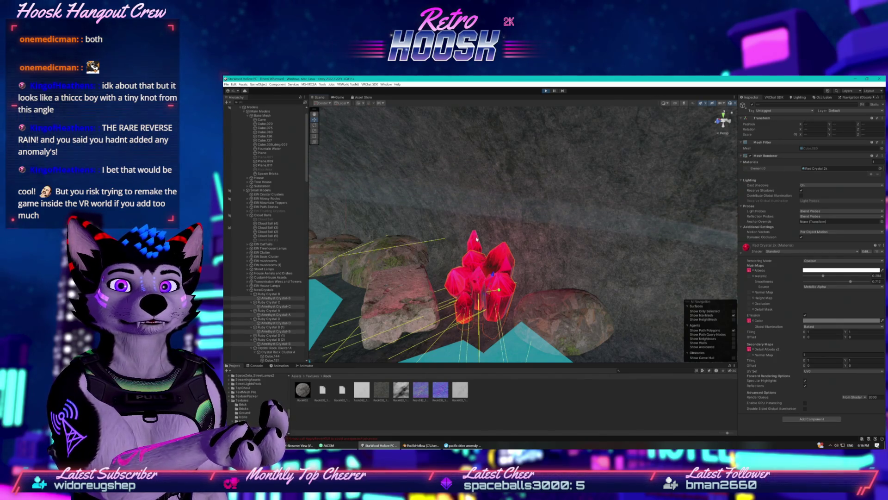
pyautogui.click(752, 104)
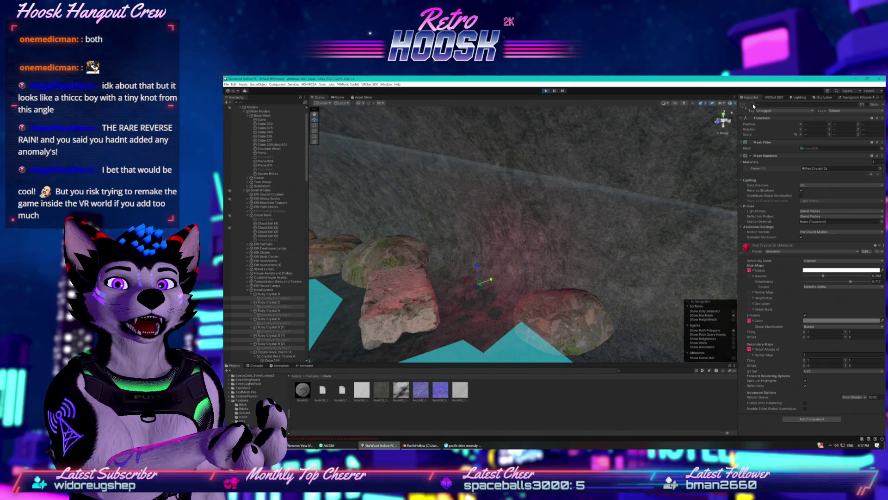
pyautogui.click(339, 98)
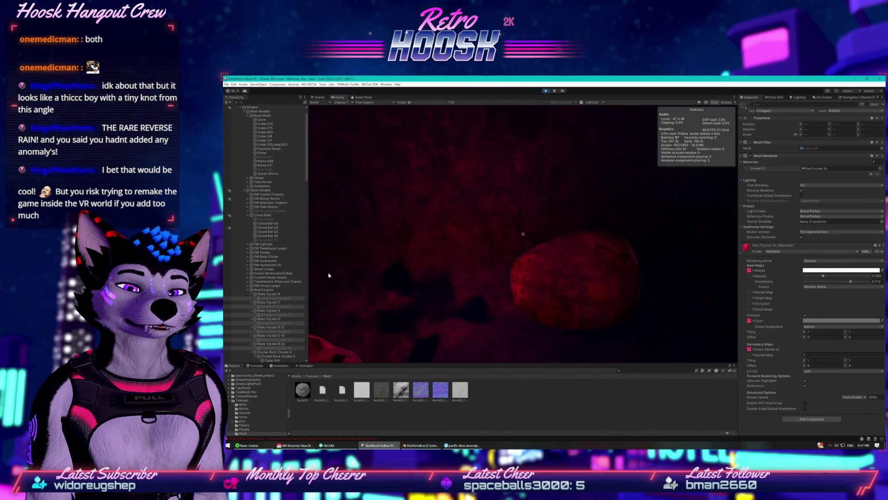
# - Back in the Scene view, re-enable the red crystal cluster in the Inspector
pyautogui.press('super')
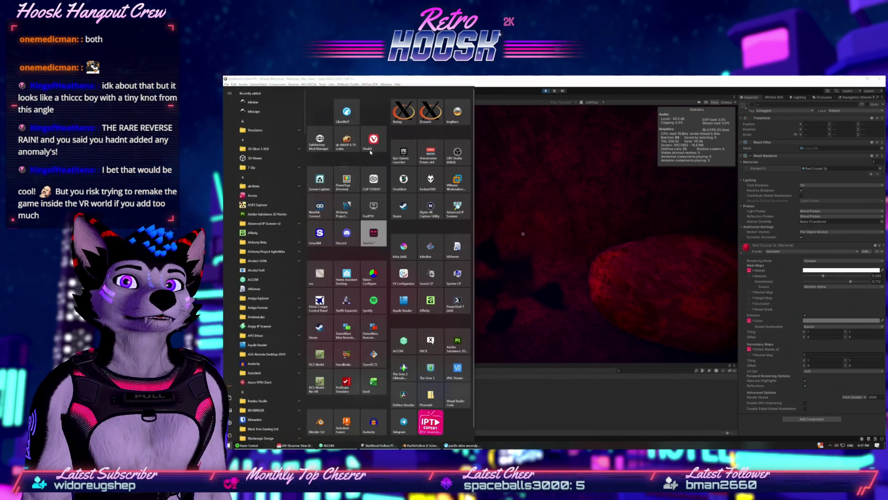
pyautogui.click(412, 81)
pyautogui.click(318, 98)
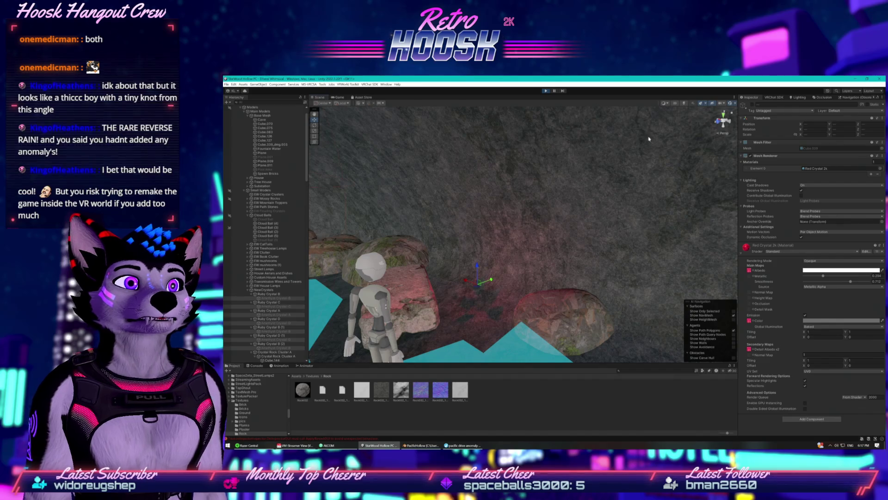
pyautogui.click(752, 105)
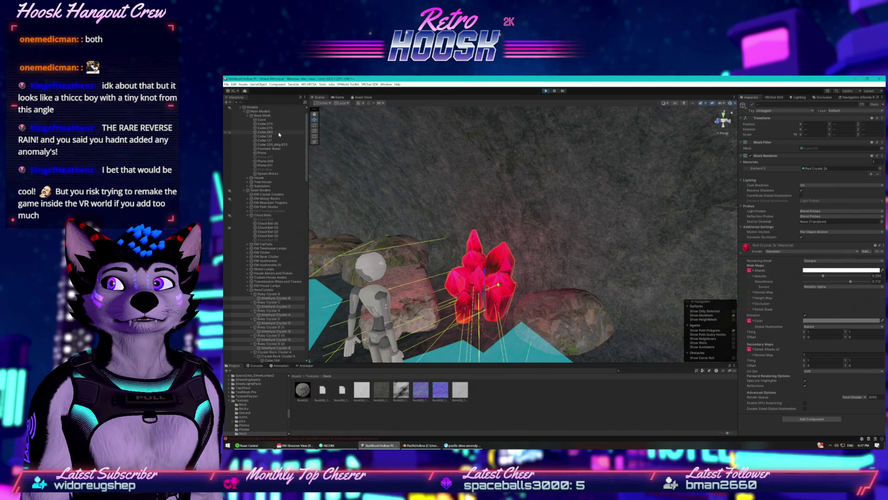
# - Select the Cave object and scroll down to its Rock 1 material
pyautogui.click(262, 120)
pyautogui.scroll(-5, 813, 272)
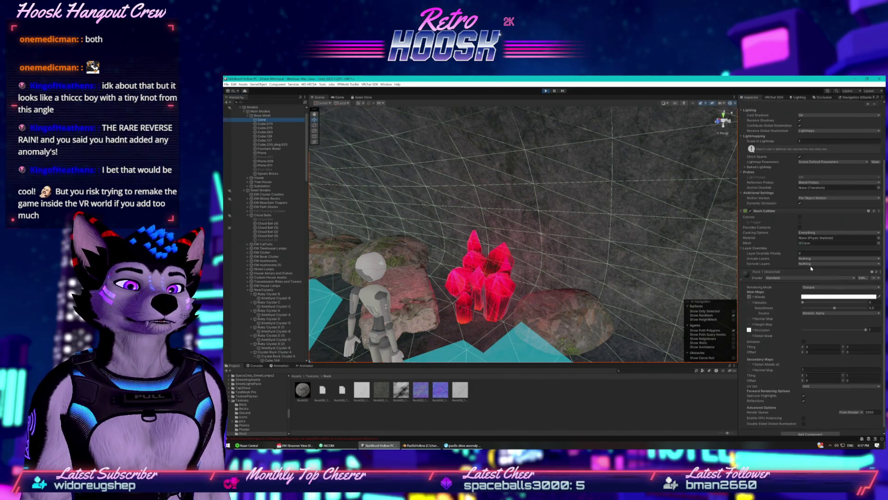
pyautogui.scroll(-1, 789, 299)
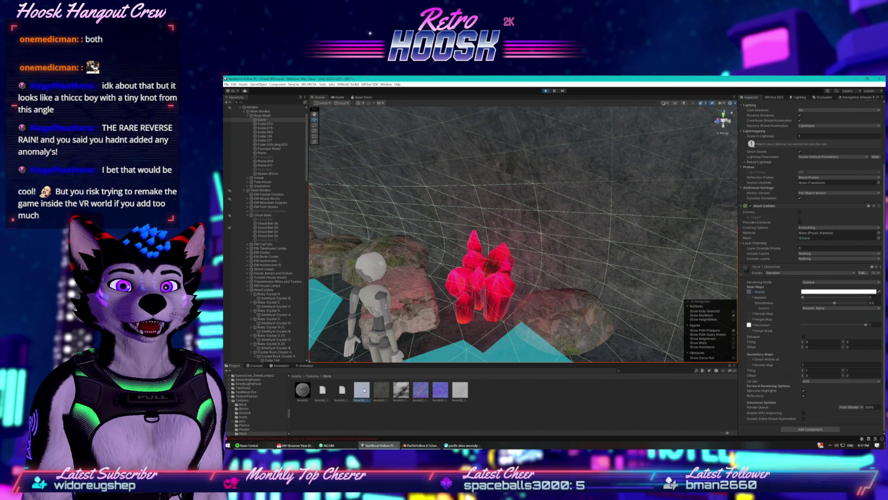
# - Replace the cave material's Albedo texture with the Rock texture
pyautogui.click(749, 293)
pyautogui.press('Delete')
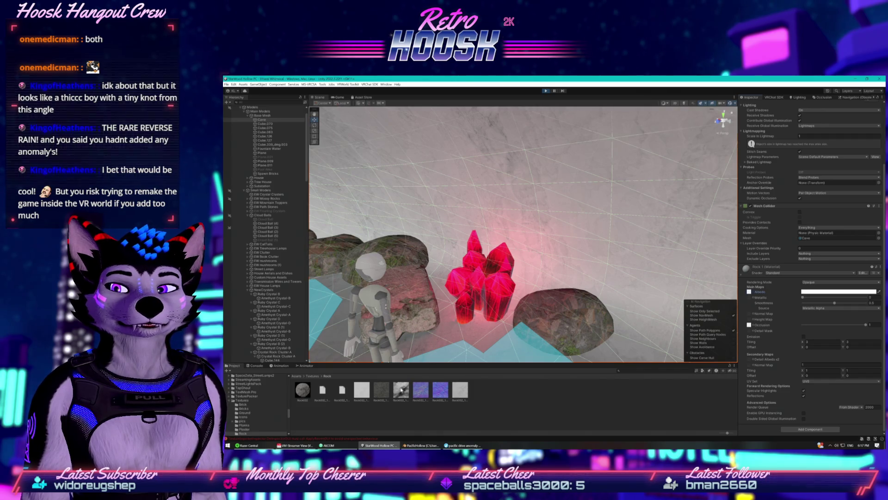
pyautogui.moveTo(310, 394); pyautogui.dragTo(553, 323)
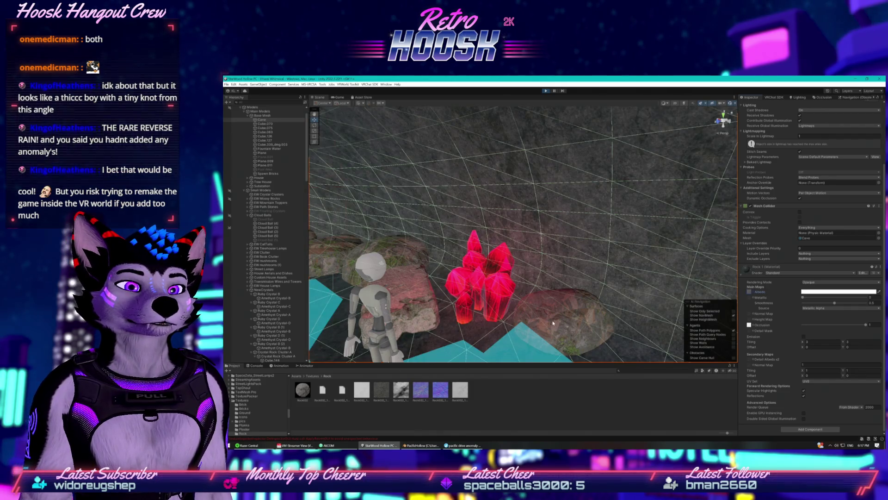
# - Switch the cave material's shader to Mochie Glass
pyautogui.click(814, 272)
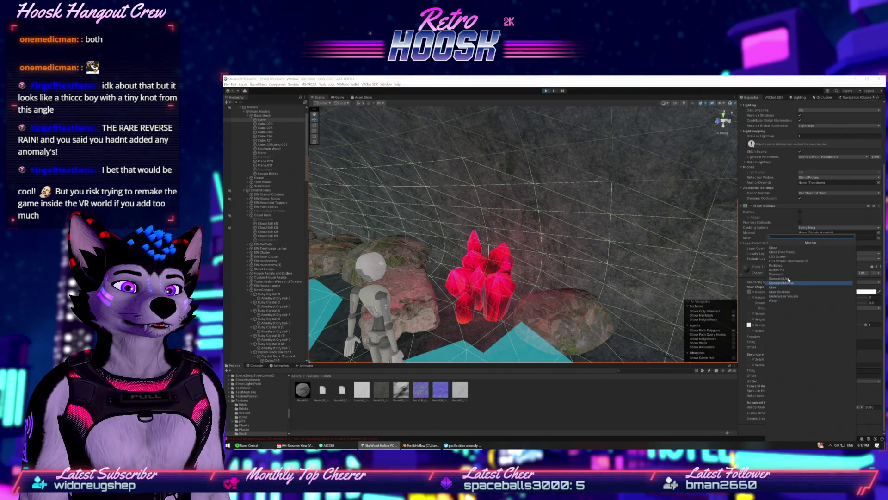
pyautogui.click(780, 252)
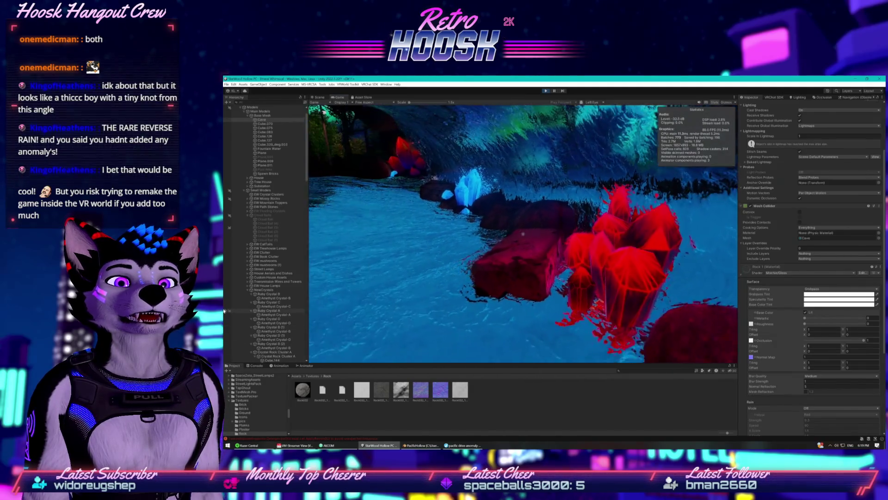
pyautogui.press('super')
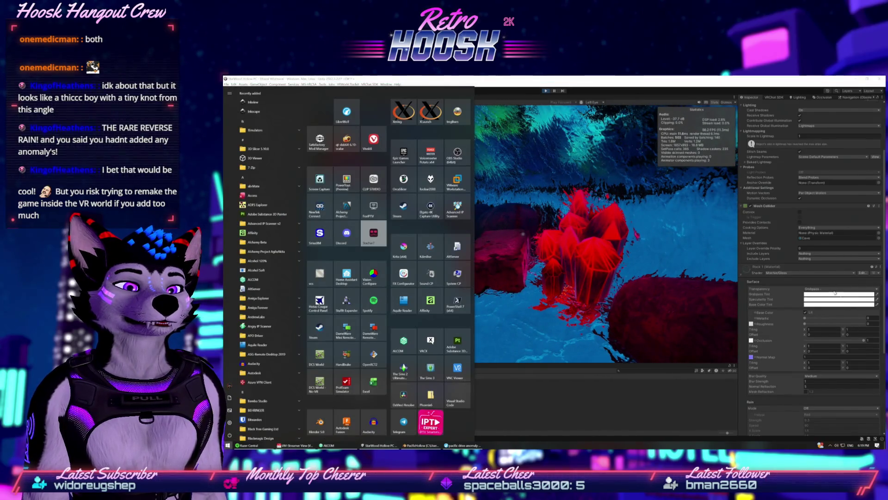
# - Switch the cave material to the Mochie Water shader
pyautogui.click(810, 273)
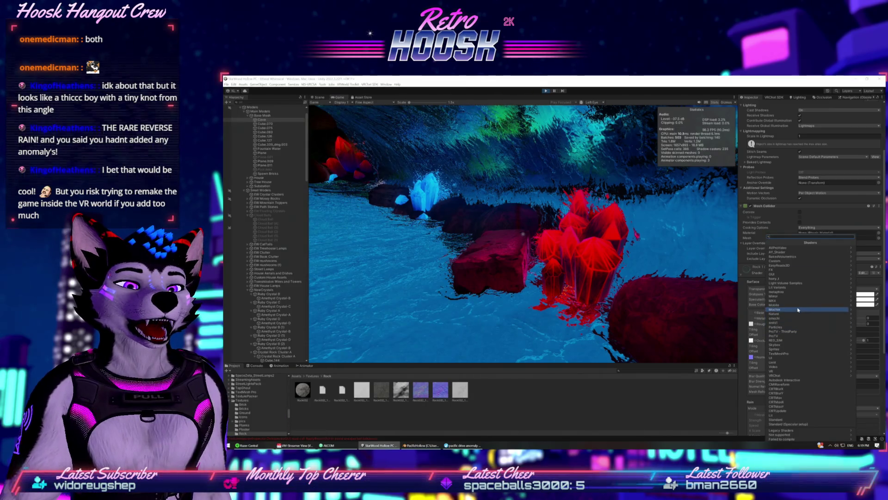
pyautogui.click(776, 309)
pyautogui.click(783, 301)
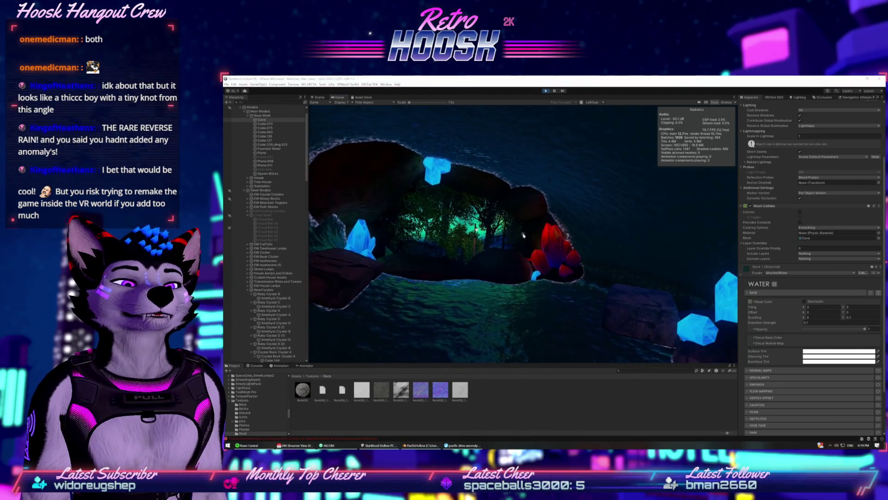
pyautogui.press('super')
# - Try Mochie Uber on the cave material, then settle on Mochie Particles
pyautogui.click(788, 273)
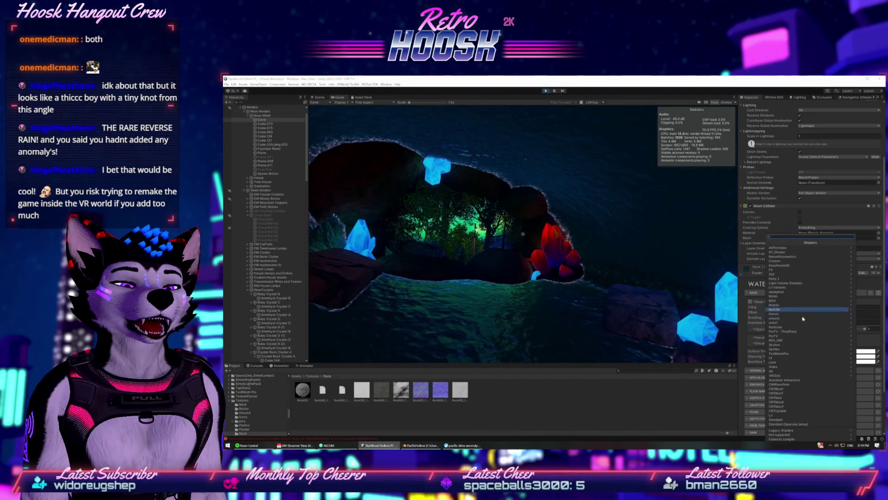
pyautogui.click(807, 309)
pyautogui.click(781, 300)
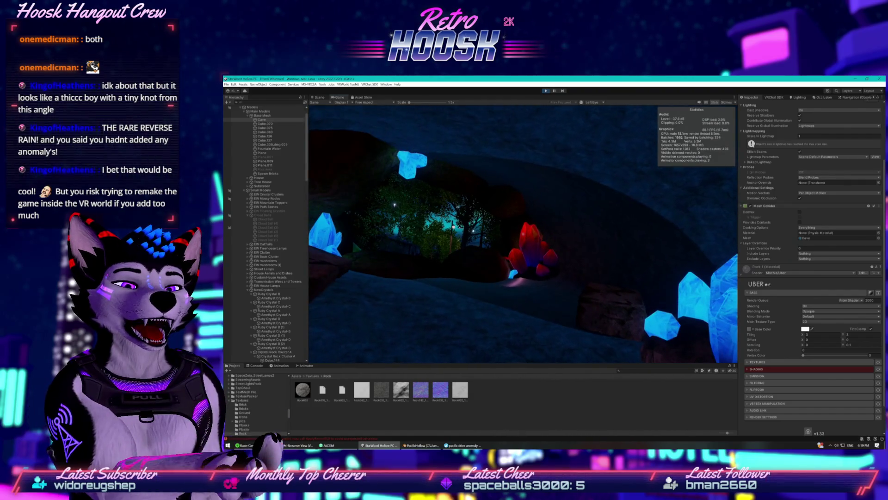
pyautogui.click(783, 273)
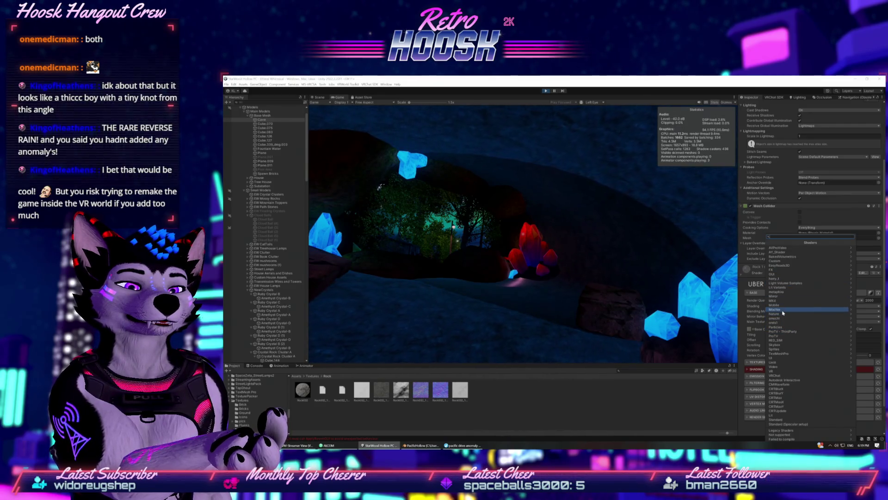
pyautogui.click(785, 309)
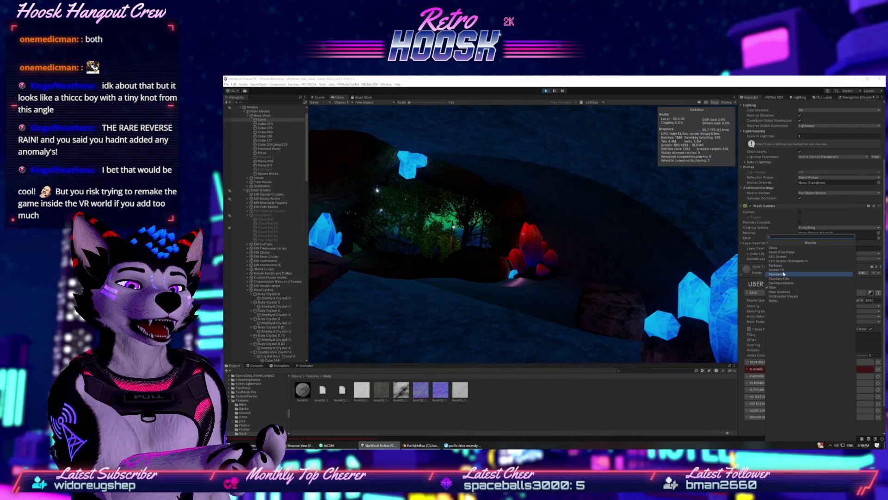
pyautogui.click(789, 265)
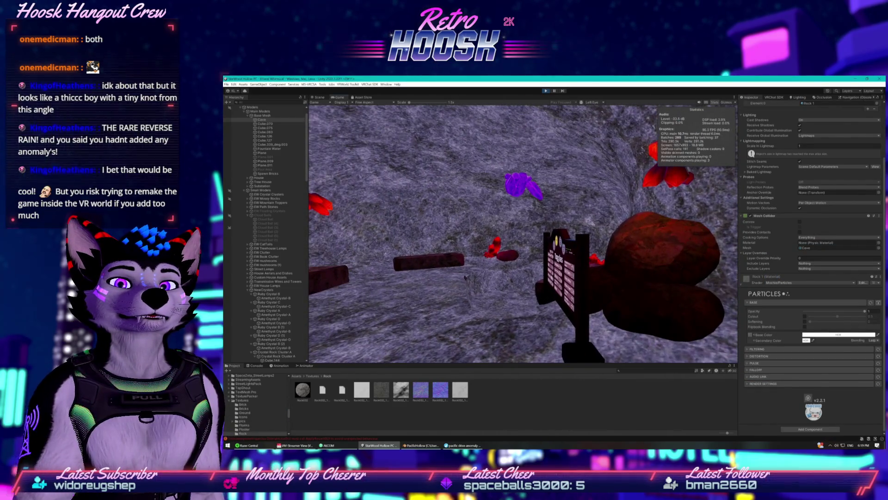
# - Cycle Rock 1 through Mochie Screen FX and LED Screen, then Mochie Standard
pyautogui.click(796, 283)
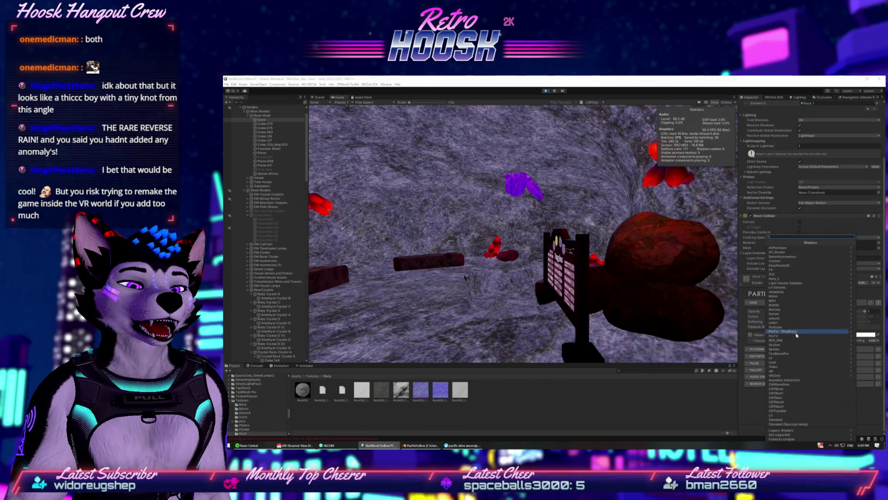
pyautogui.click(784, 310)
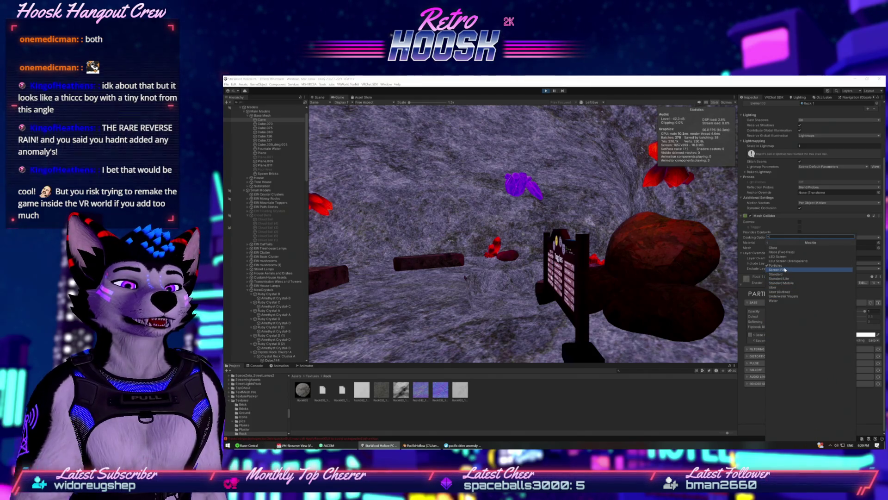
pyautogui.click(785, 270)
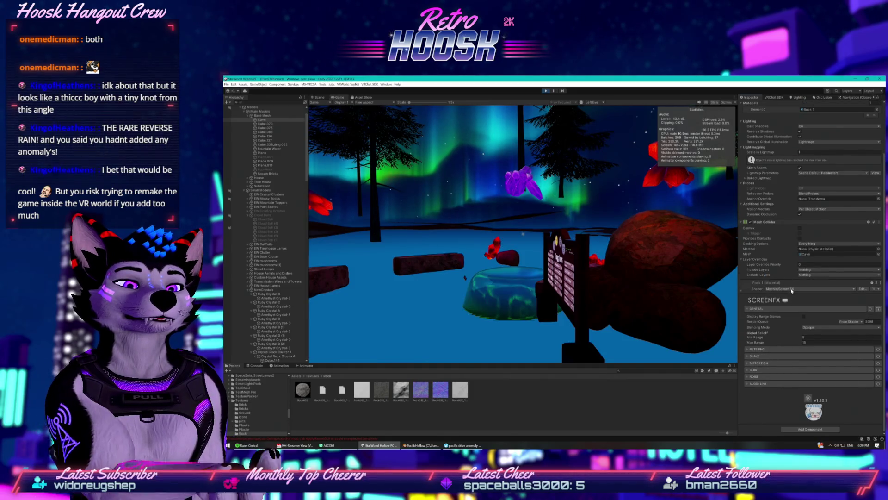
pyautogui.click(792, 289)
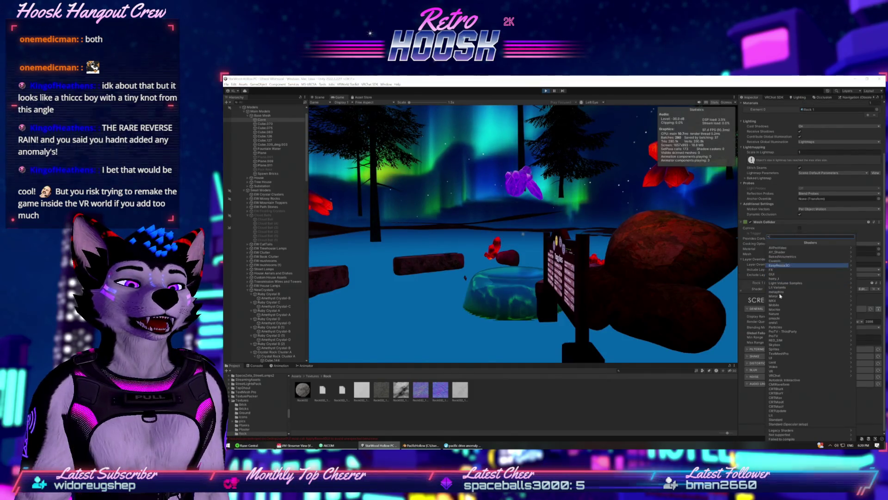
pyautogui.click(779, 310)
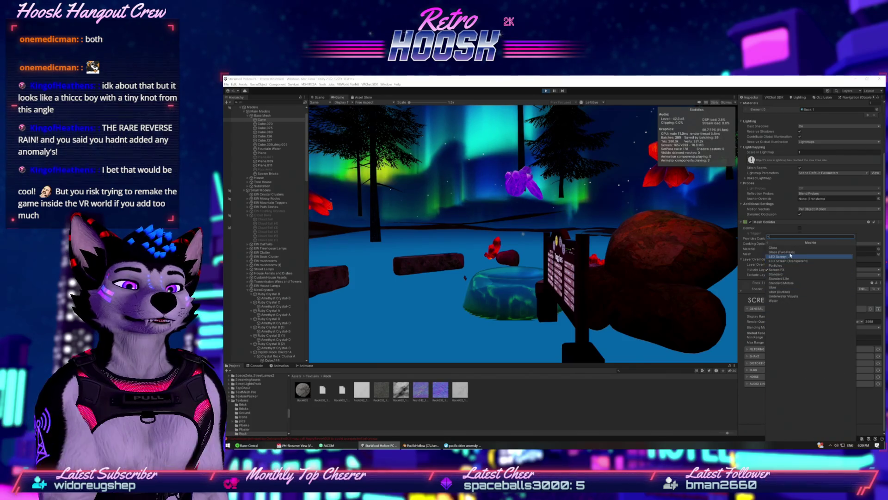
pyautogui.click(787, 254)
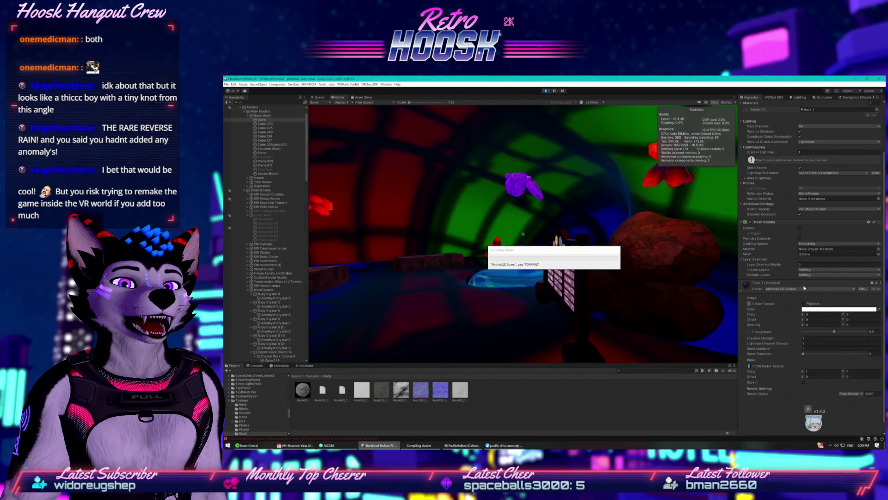
pyautogui.click(808, 289)
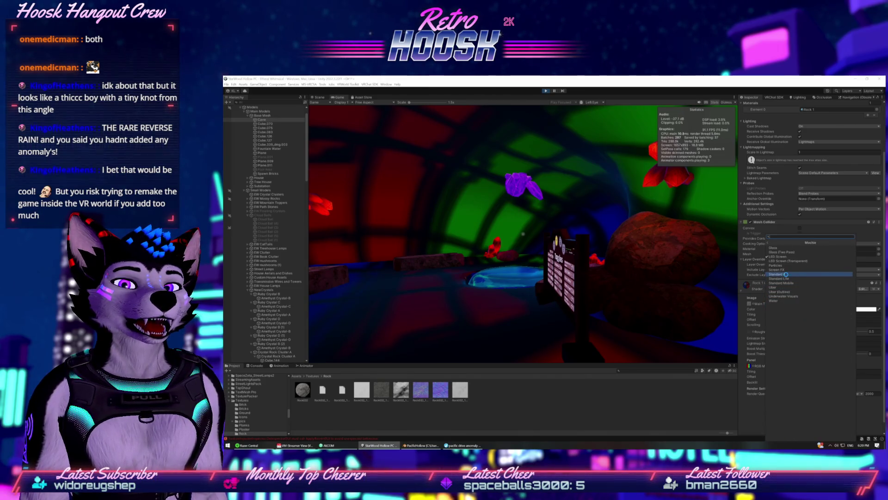
pyautogui.click(786, 274)
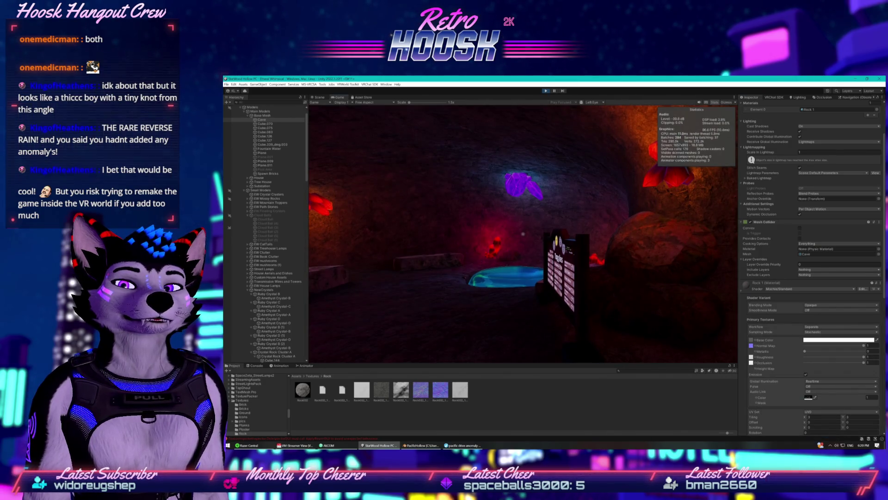
# - Nudge the game camera toward the pool and check the emission's Baked global illumination mode
pyautogui.press('w')
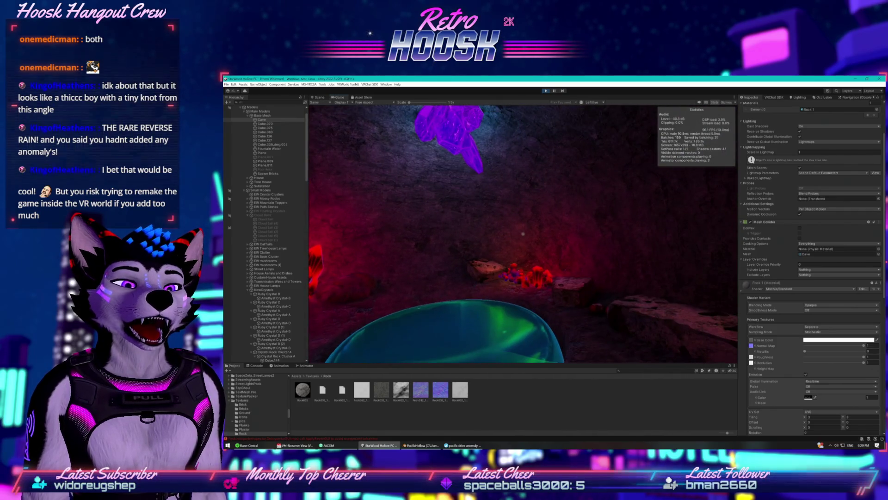
pyautogui.press('Escape')
pyautogui.scroll(-3, 791, 317)
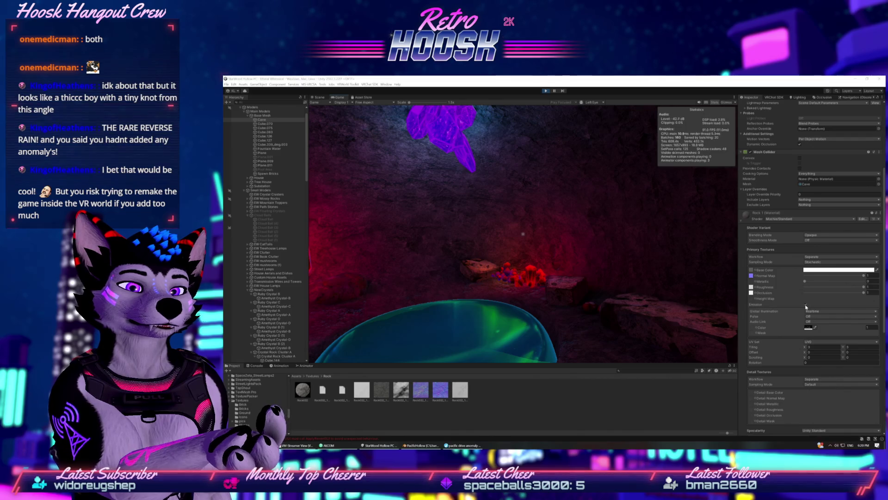
pyautogui.click(806, 305)
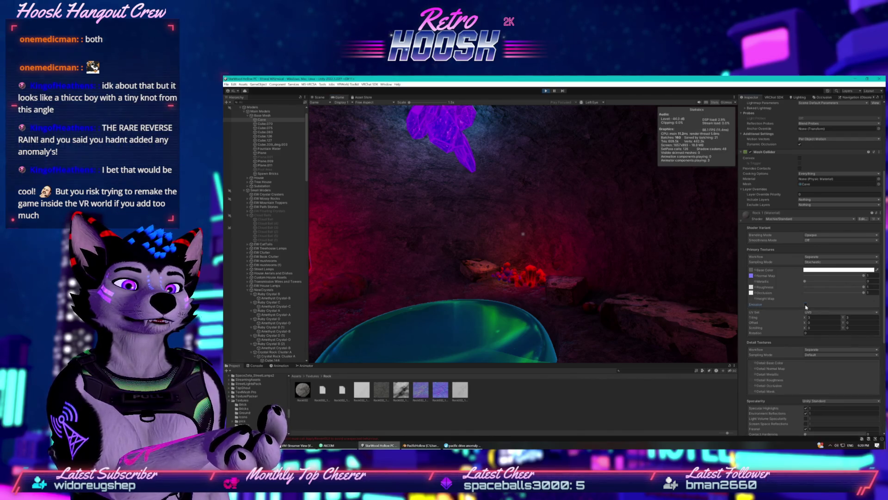
pyautogui.click(805, 304)
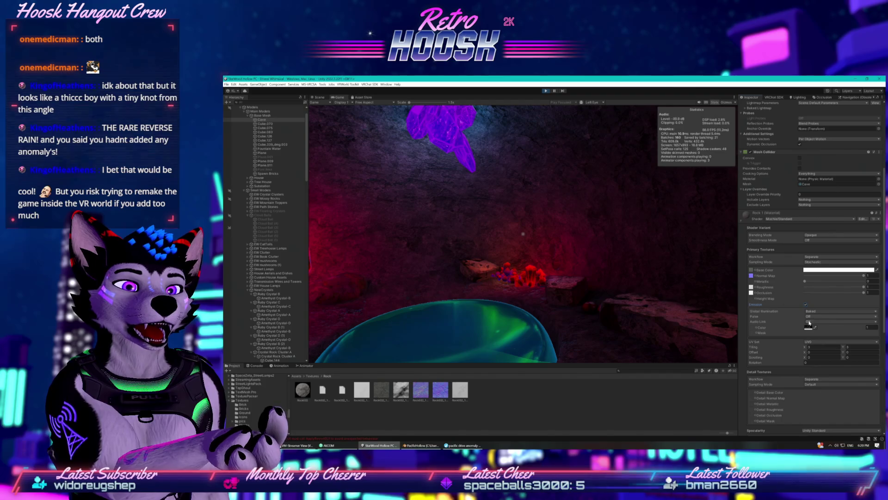
pyautogui.click(822, 312)
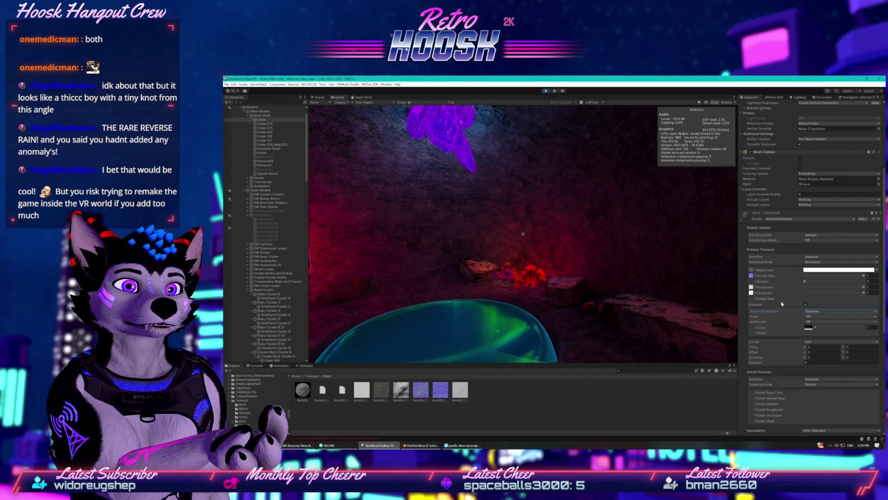
# - Set Rock 1's emission pulse to a Triangle wave
pyautogui.scroll(-3, 782, 304)
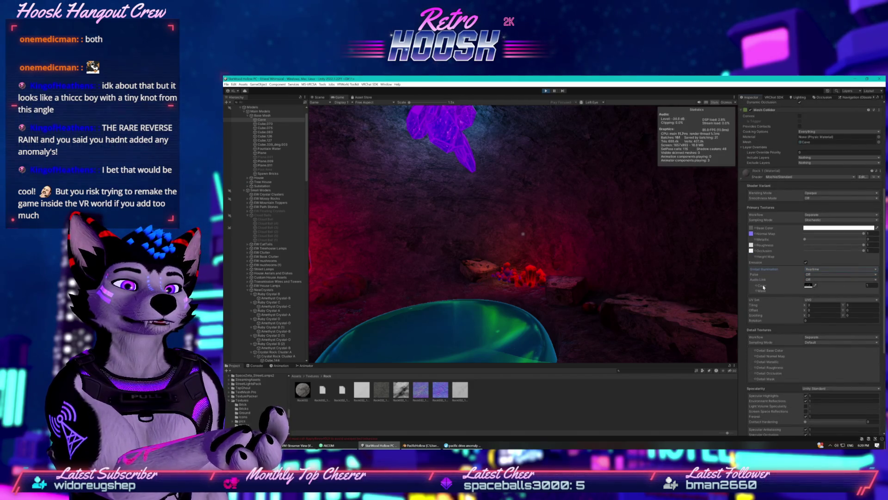
pyautogui.scroll(-4, 779, 299)
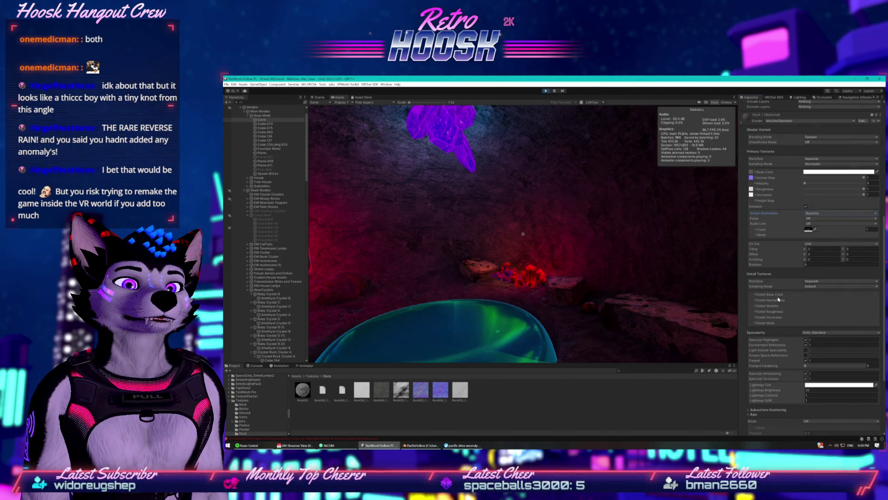
pyautogui.scroll(3, 779, 299)
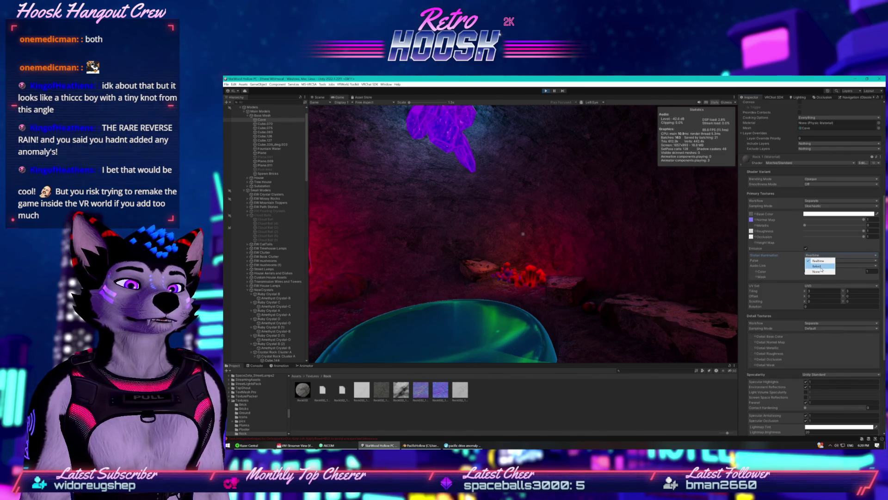
pyautogui.click(811, 263)
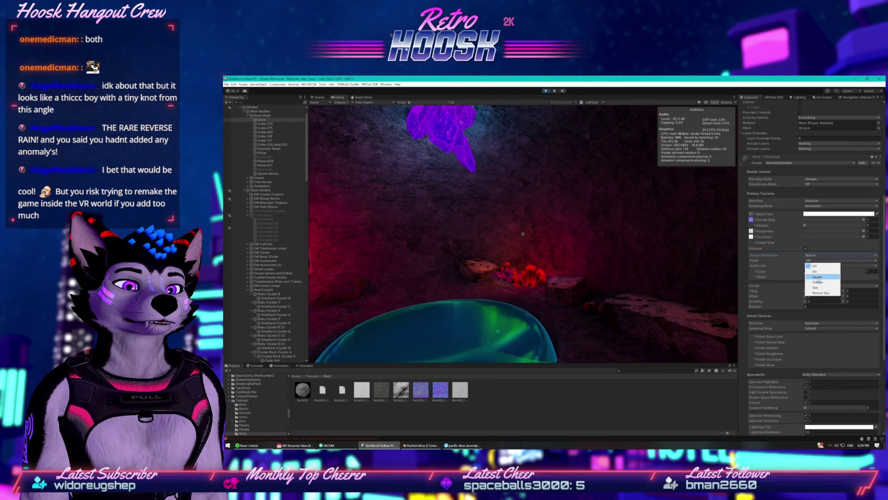
pyautogui.click(819, 282)
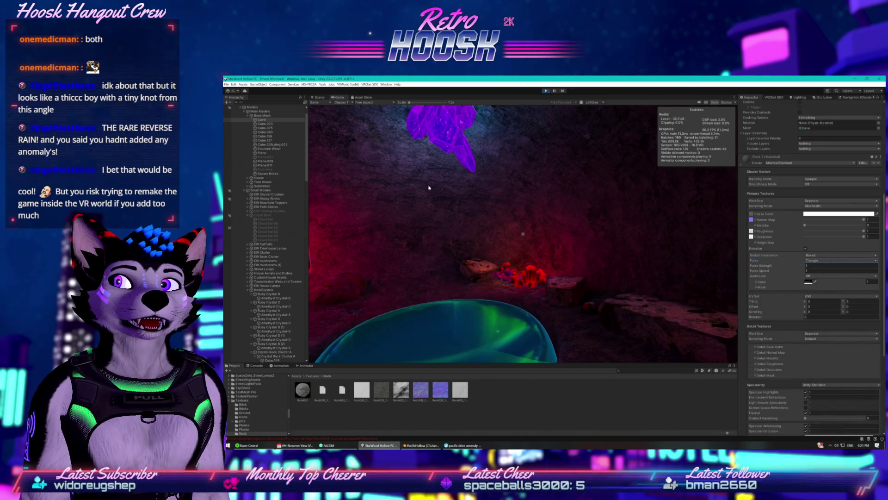
pyautogui.click(320, 98)
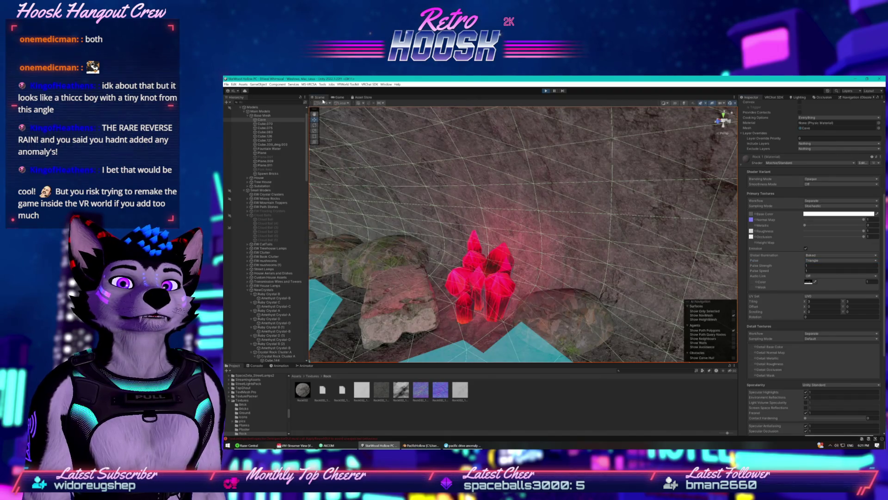
# - In the Game view, turn the emission pulse off while keeping Baked global illumination
pyautogui.click(339, 97)
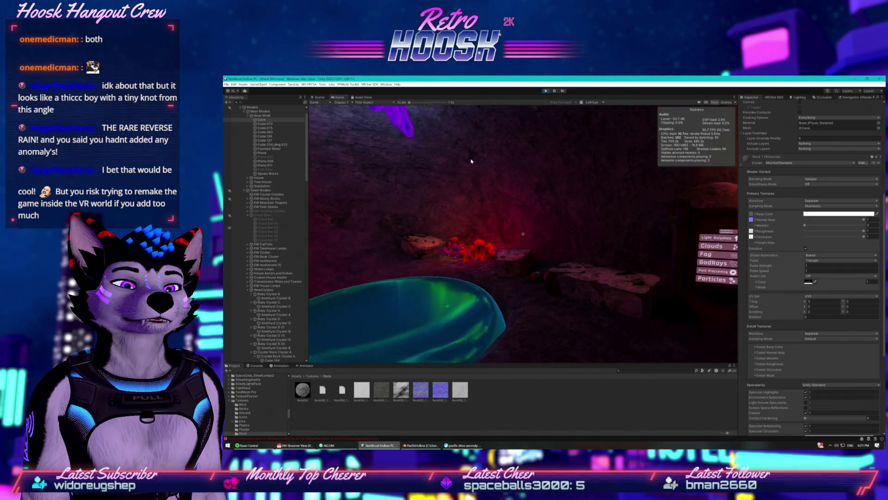
pyautogui.press('super')
pyautogui.click(818, 261)
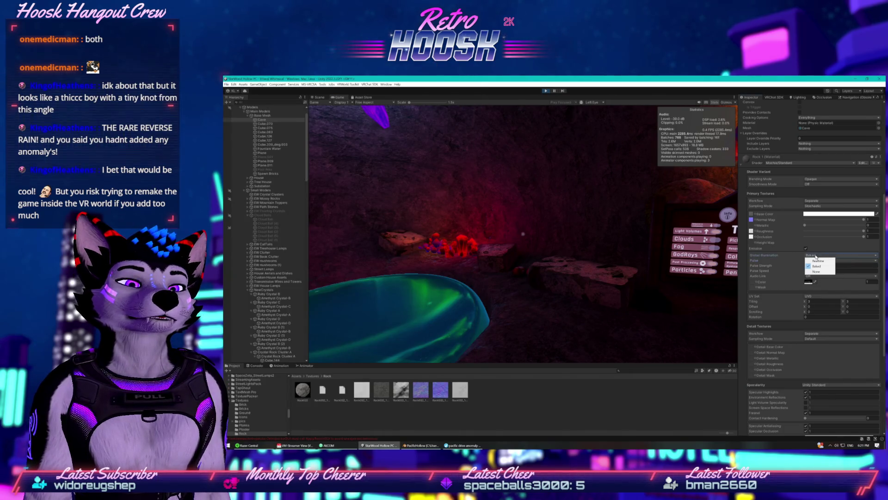
pyautogui.click(809, 256)
pyautogui.click(783, 258)
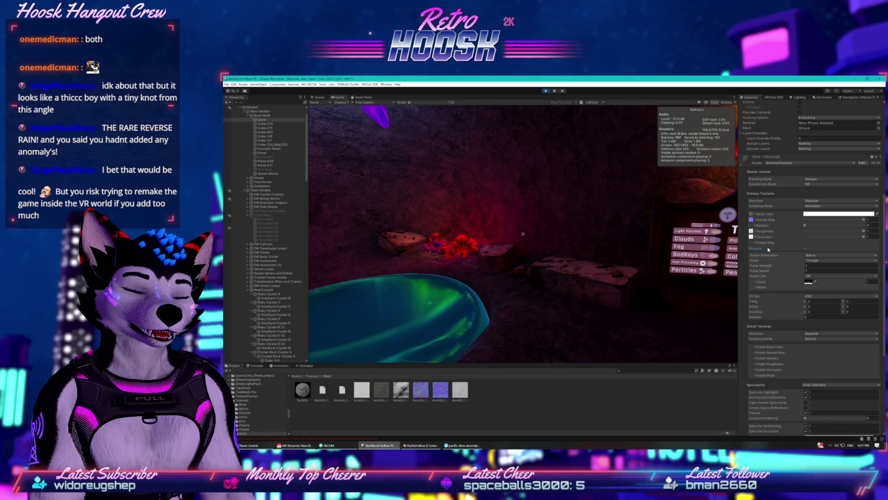
pyautogui.hotkey('ctrl', 'z')
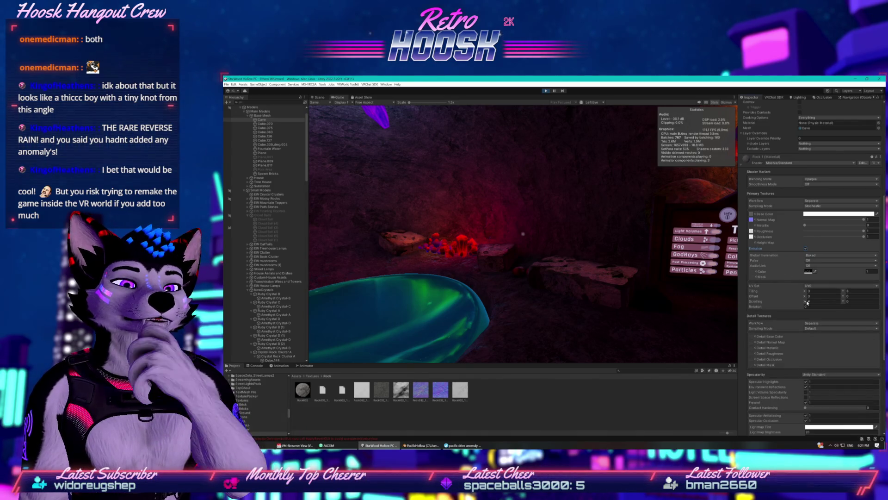
# - Disable Specular Highlights and Environment Reflections on Rock 1
pyautogui.scroll(-3, 807, 302)
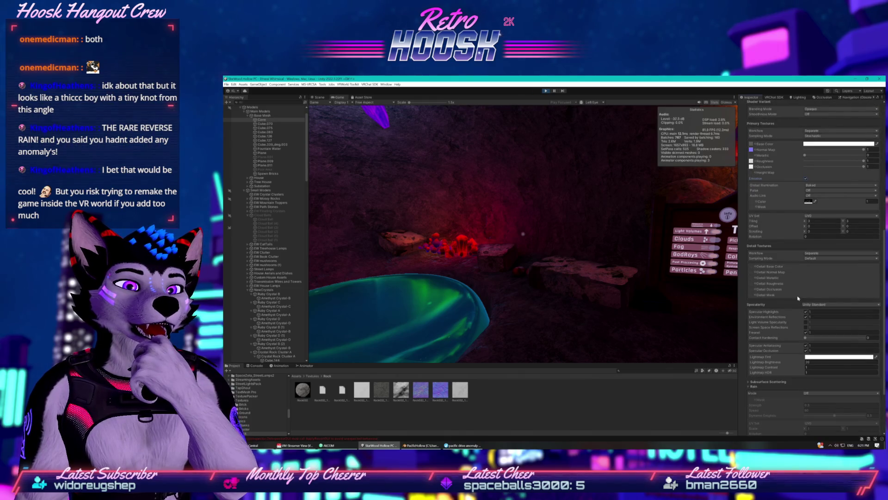
pyautogui.scroll(-2, 800, 300)
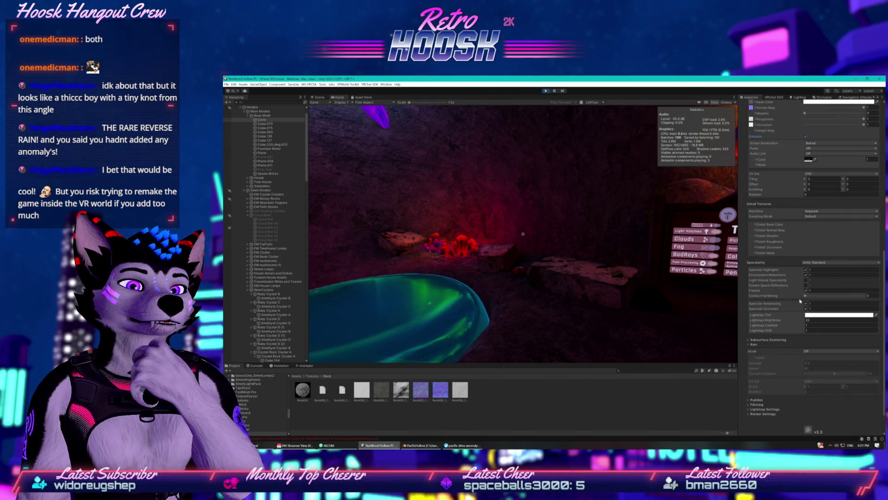
pyautogui.click(806, 270)
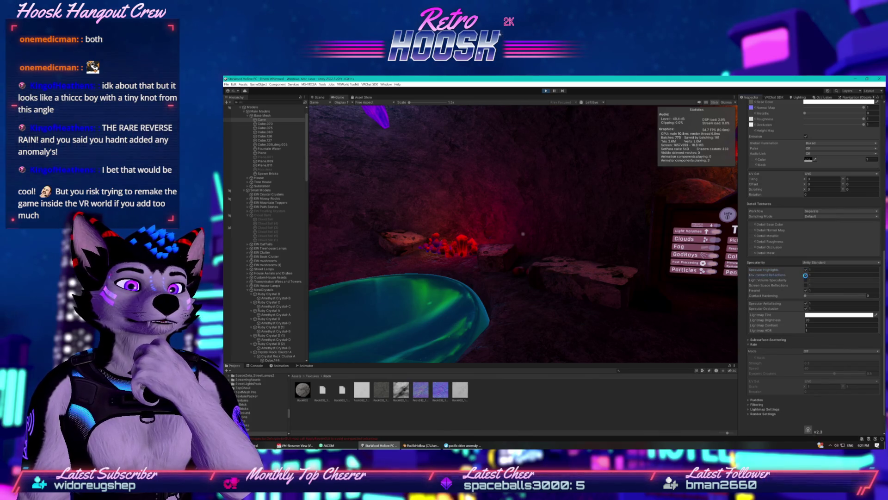
pyautogui.click(805, 275)
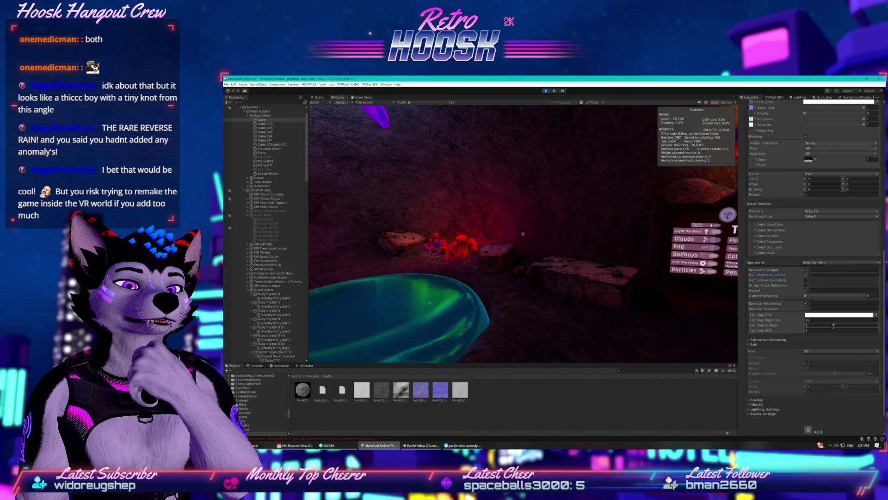
# - Expand down to Lightmap Settings and set Bakery Mode to MONOSH after briefly trying None
pyautogui.click(763, 340)
pyautogui.scroll(-2, 757, 308)
pyautogui.scroll(-2, 757, 308)
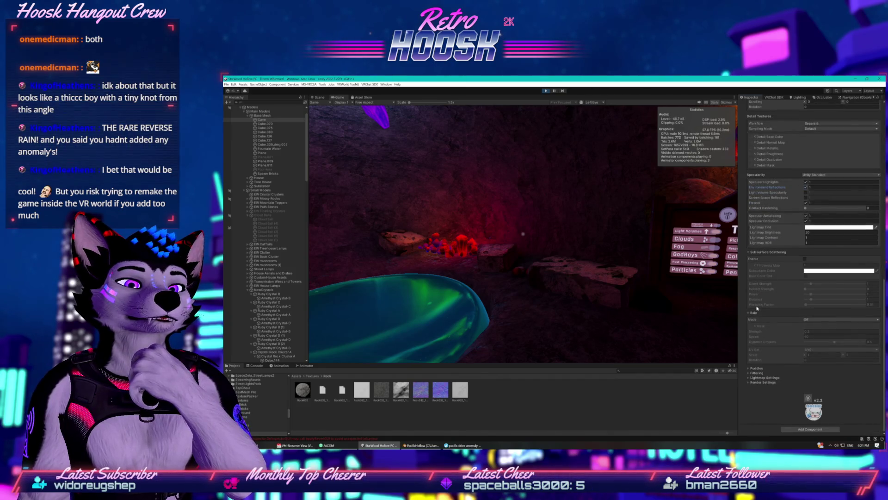
pyautogui.click(749, 368)
pyautogui.scroll(-3, 751, 371)
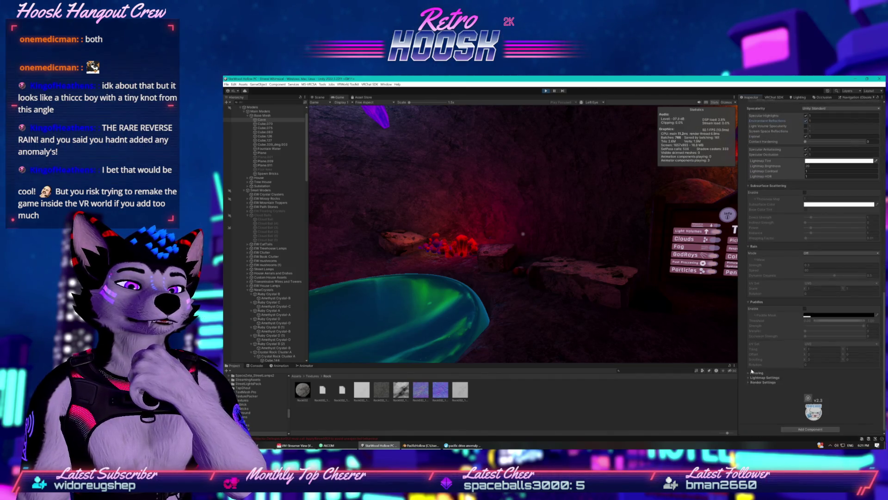
pyautogui.click(749, 373)
pyautogui.scroll(-5, 749, 365)
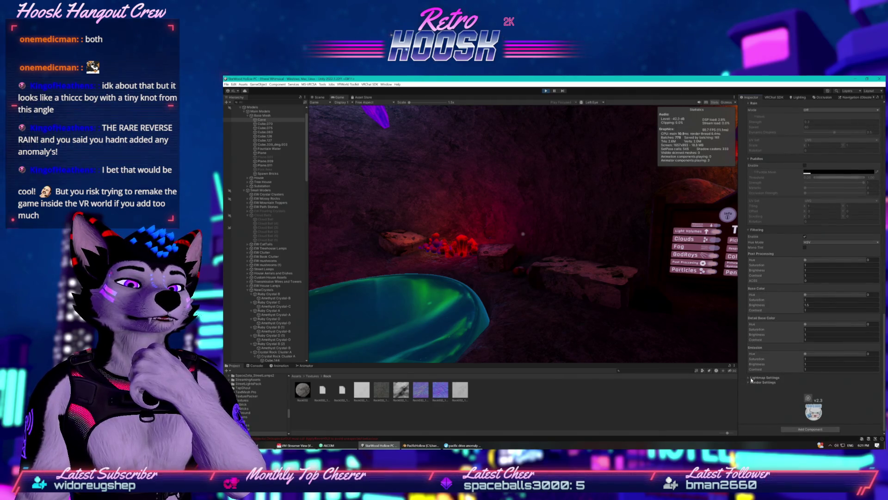
pyautogui.click(750, 378)
pyautogui.scroll(-2, 747, 356)
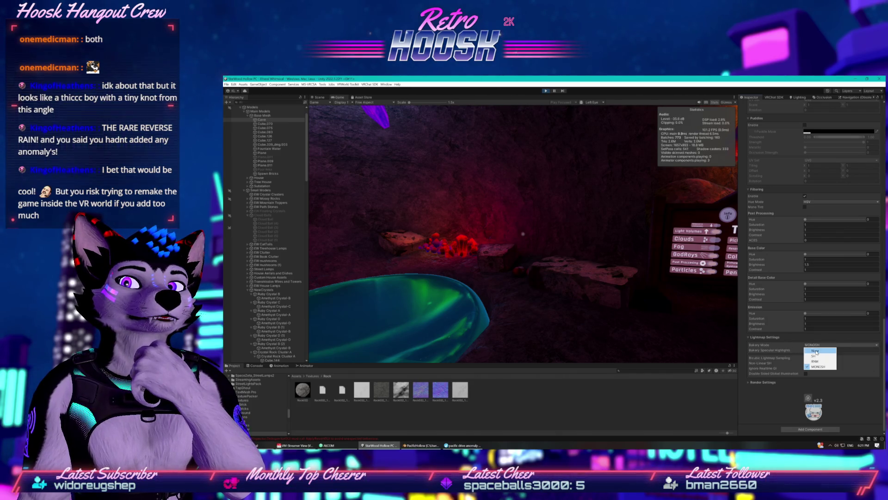
pyautogui.click(816, 351)
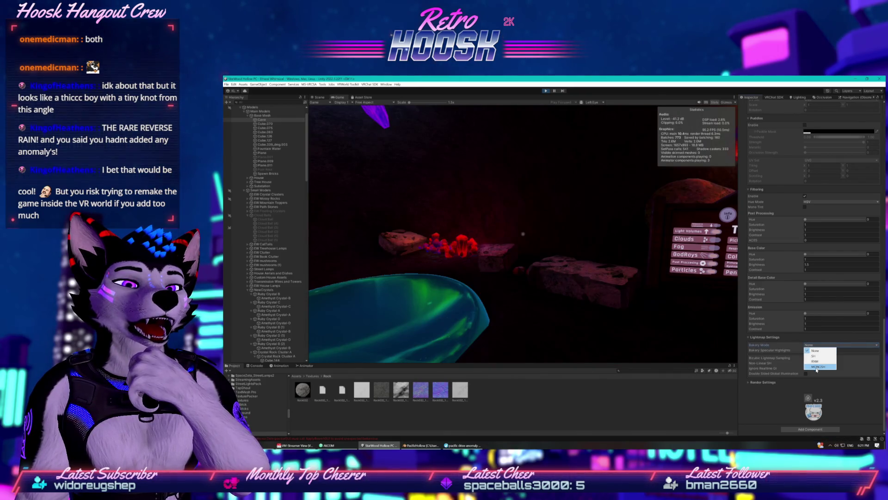
pyautogui.click(816, 367)
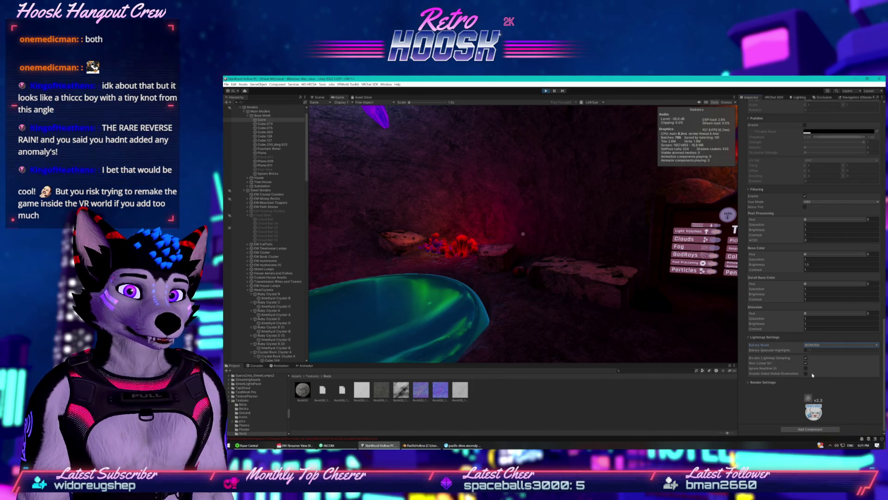
pyautogui.scroll(-20, 261, 268)
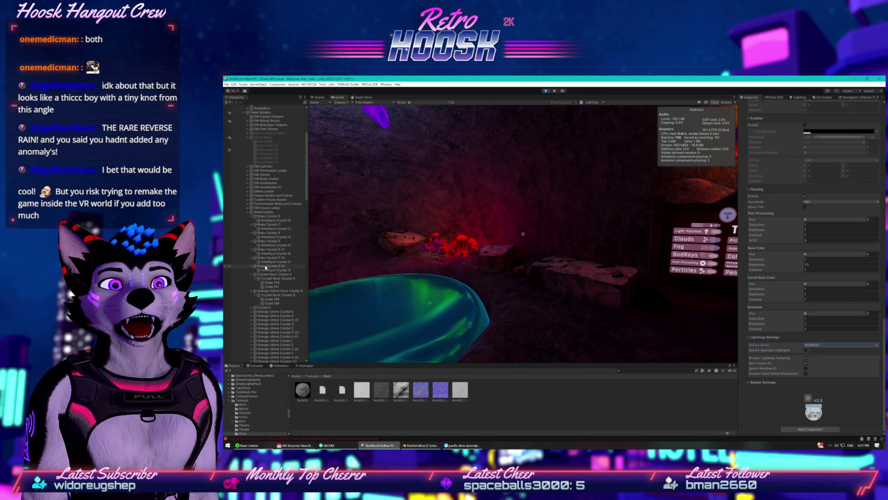
# - Collapse the Ruby Crystal, Crystal Rock Cluster A and Orange Citrine Cluster B children in the Hierarchy
pyautogui.scroll(-3, 265, 267)
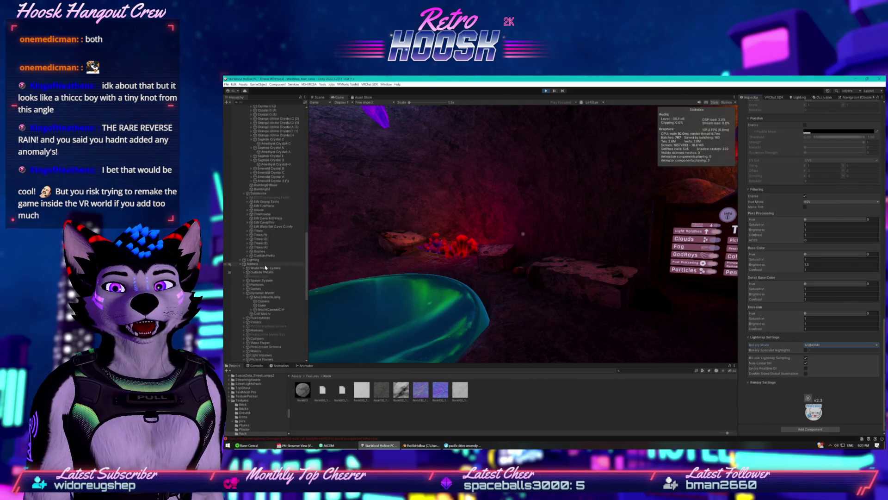
pyautogui.scroll(15, 265, 267)
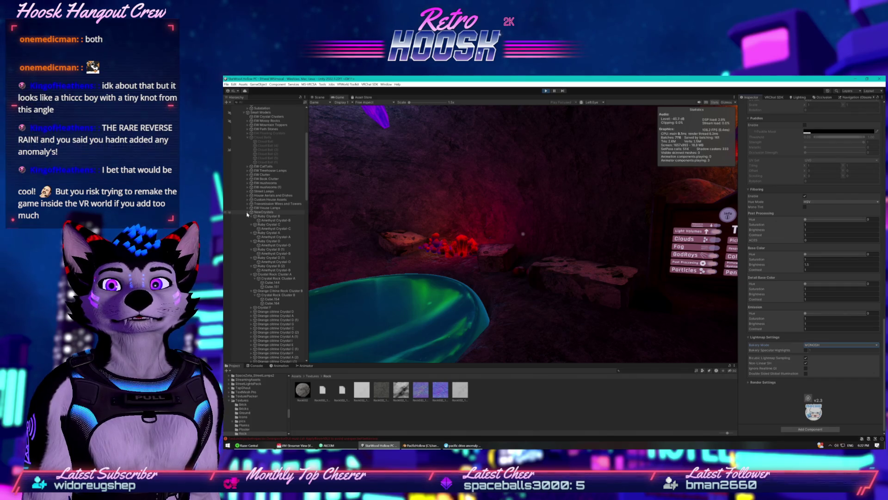
pyautogui.scroll(-5, 248, 215)
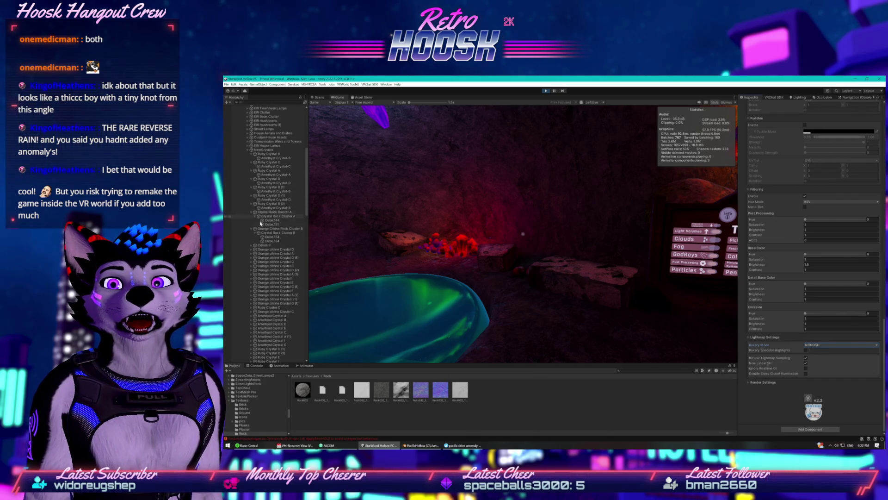
pyautogui.click(263, 245)
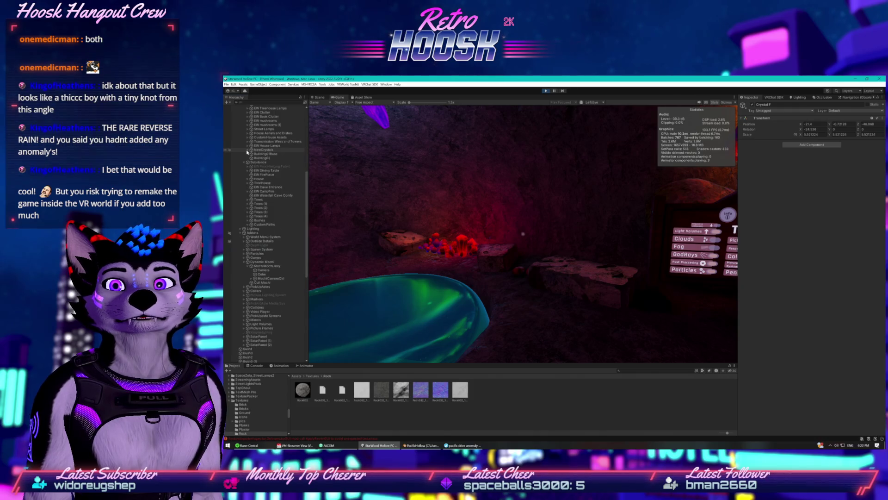
pyautogui.click(251, 154)
pyautogui.click(251, 158)
pyautogui.click(251, 163)
pyautogui.click(252, 171)
pyautogui.click(251, 167)
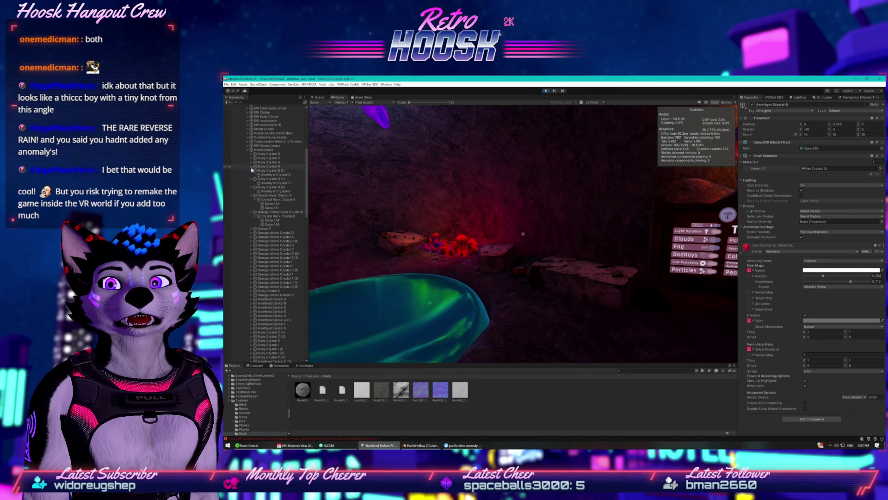
pyautogui.click(251, 170)
pyautogui.click(252, 178)
pyautogui.click(251, 175)
pyautogui.click(251, 179)
pyautogui.click(252, 184)
pyautogui.click(251, 187)
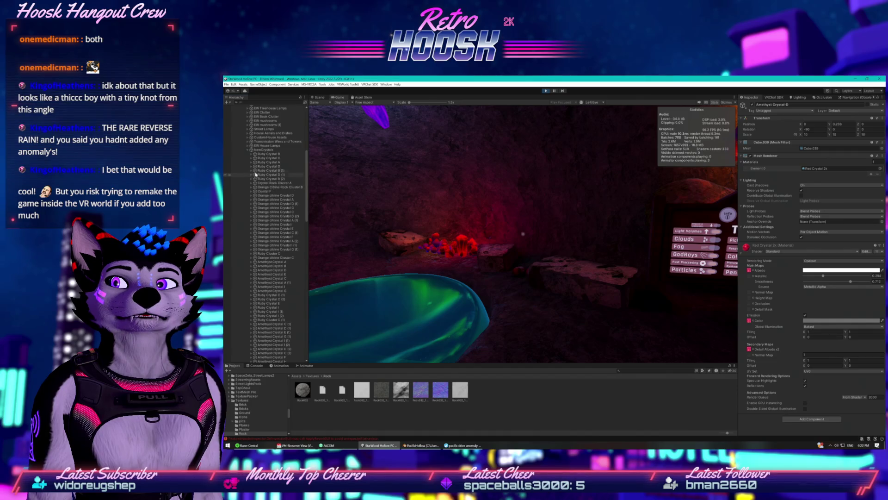
# - Fold the Saphire Crystal C and A groups and select Ruby Crystal C
pyautogui.scroll(-10, 257, 223)
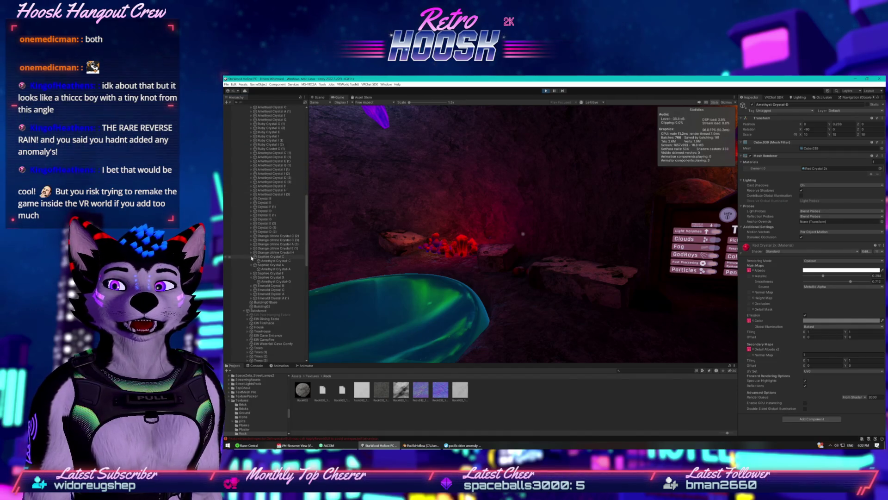
pyautogui.click(251, 257)
pyautogui.click(252, 260)
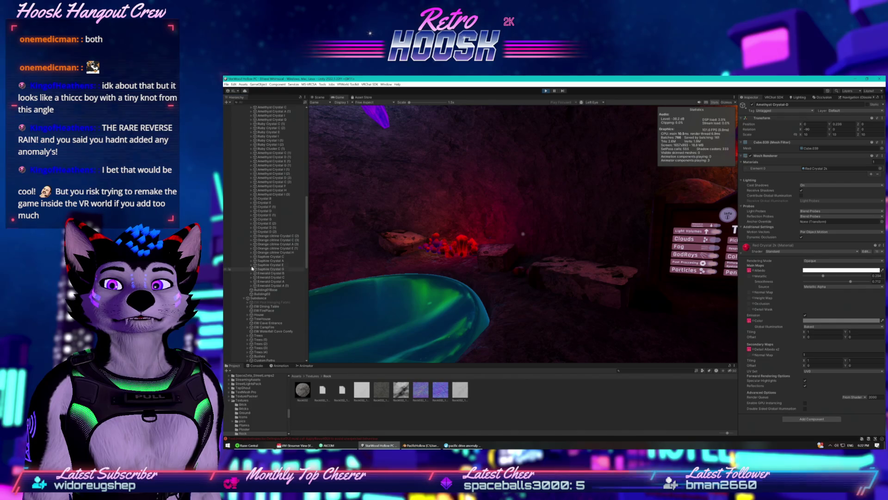
pyautogui.scroll(-15, 252, 269)
pyautogui.scroll(-2, 254, 259)
pyautogui.click(254, 227)
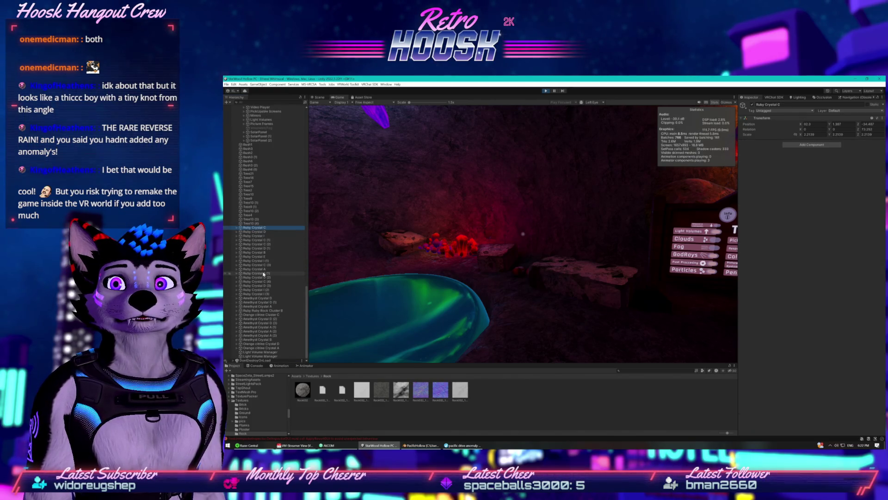
# - Fold the NewCrystals group and bring up its context menu
pyautogui.scroll(15, 266, 287)
pyautogui.scroll(5, 254, 257)
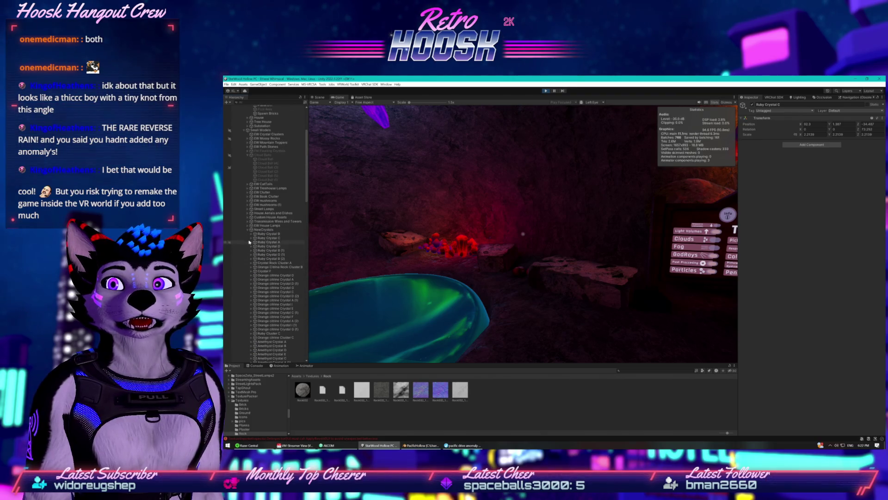
pyautogui.click(248, 230)
pyautogui.rightClick(255, 230)
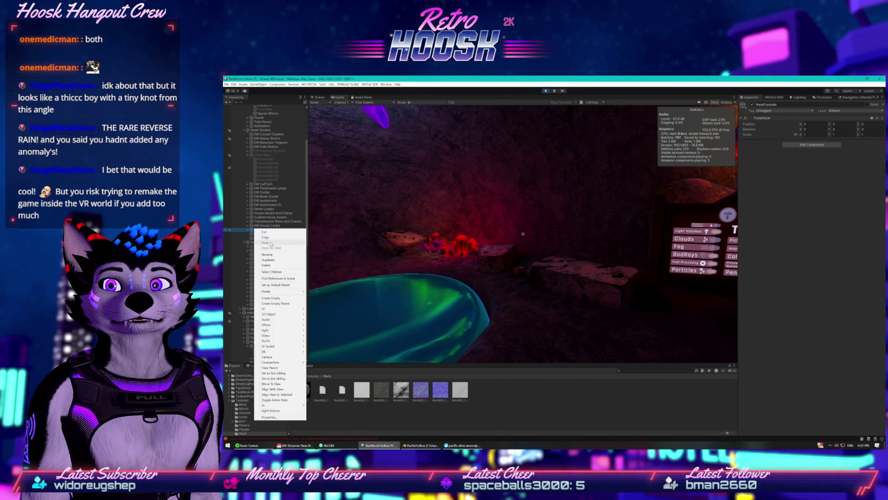
# - Rename the crystal group to NewCrystals GooCave
pyautogui.click(275, 256)
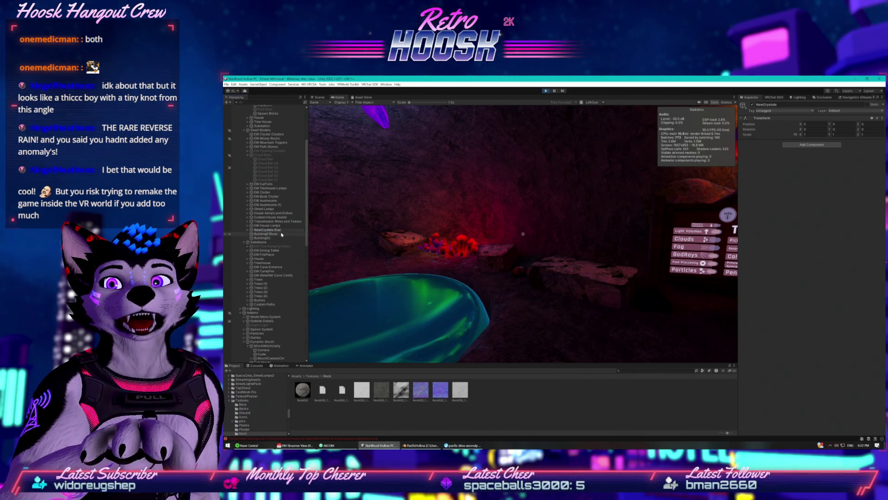
pyautogui.write('Cave')
pyautogui.press('Return')
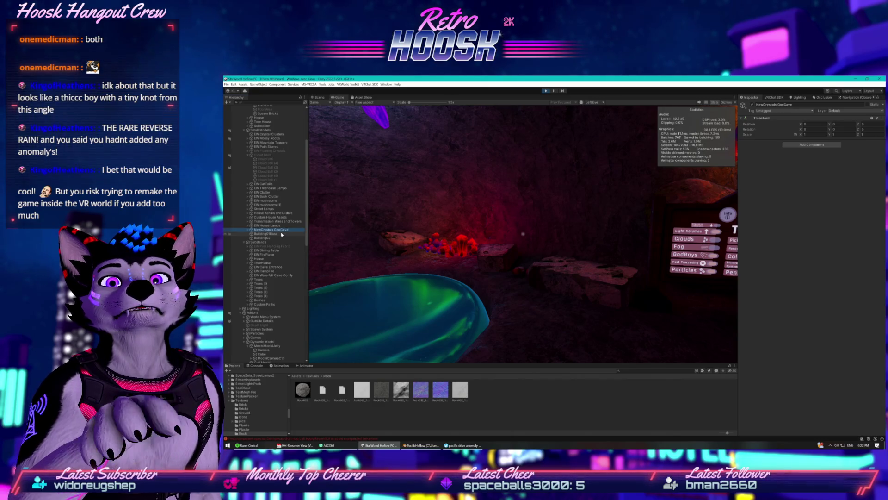
# - Create an empty GameObject named NewCrystals WaterfallCave
pyautogui.hotkey('ctrl', 'shift', 'n')
pyautogui.write('New')
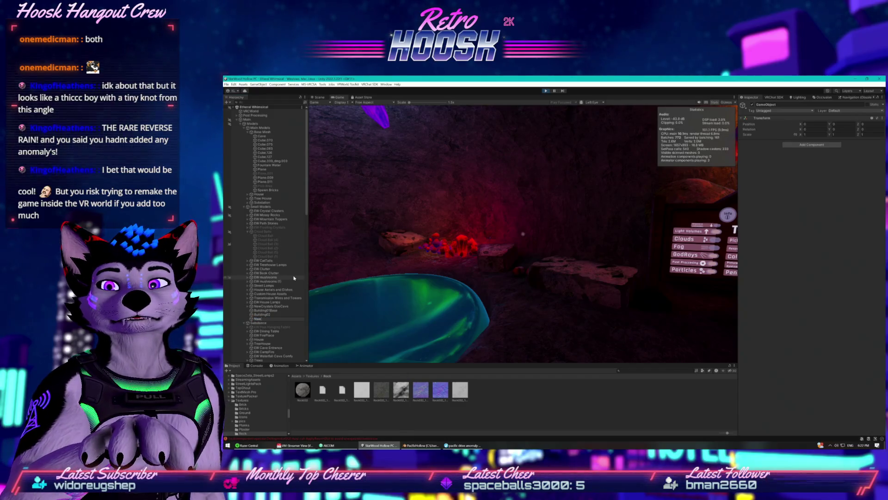
pyautogui.press('BackSpace')
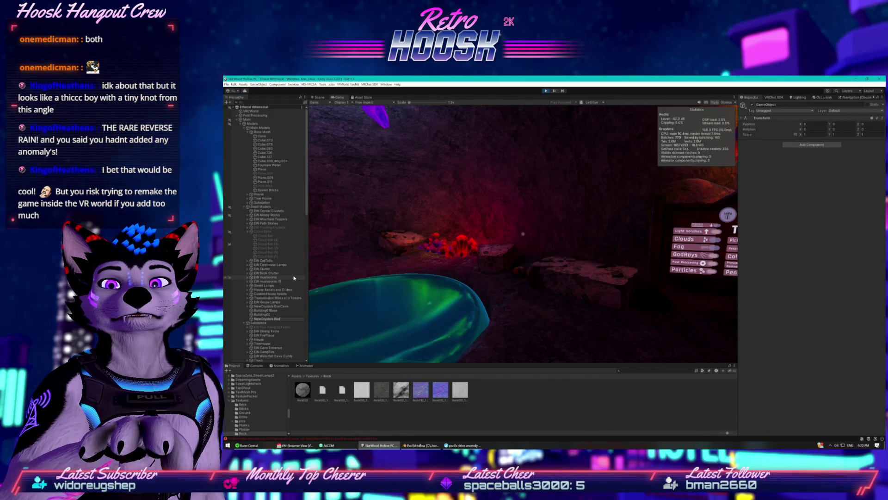
pyautogui.write('fallCave')
pyautogui.press('Return')
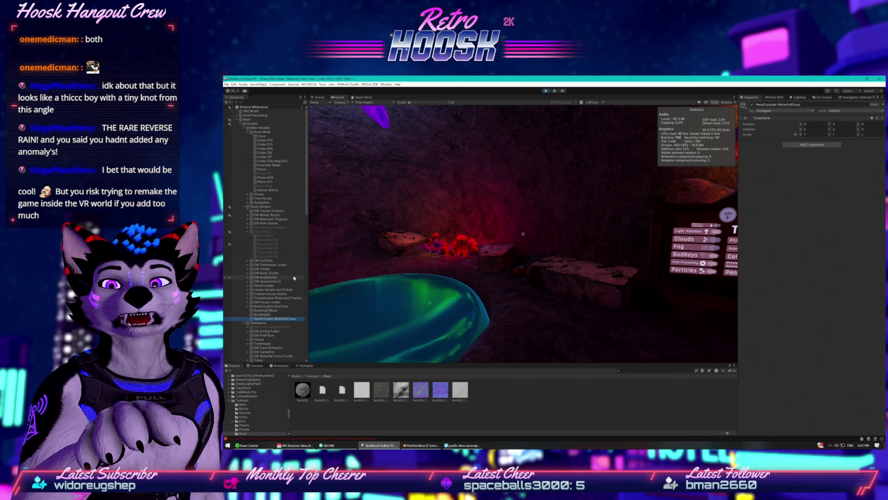
pyautogui.scroll(-10, 294, 278)
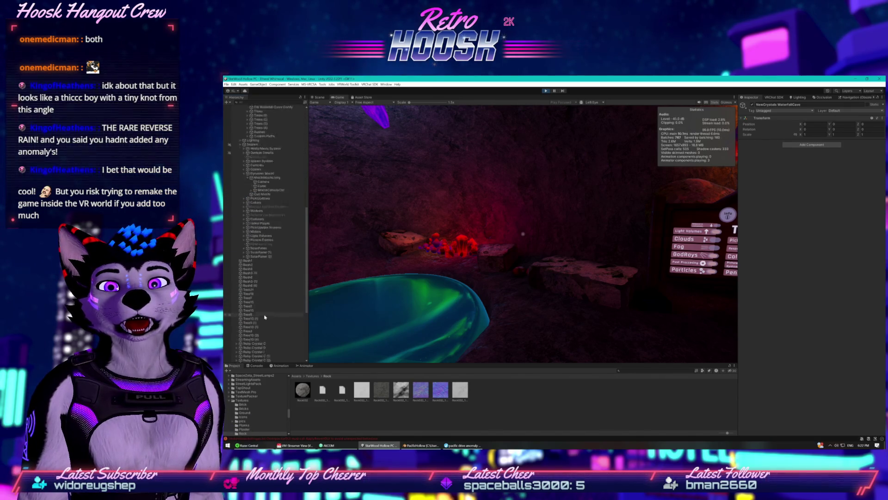
# - Inspect Ruby Crystals C and D, then frame Ruby Crystal E in the Scene view
pyautogui.click(253, 267)
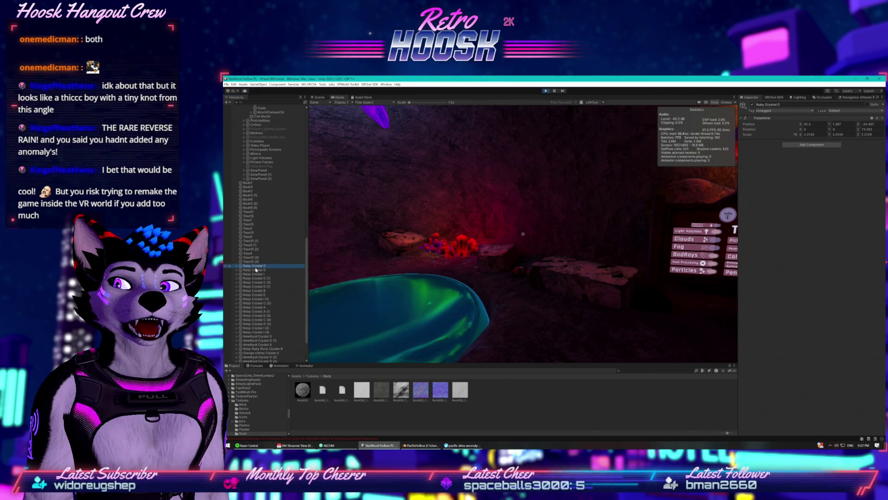
pyautogui.click(240, 270)
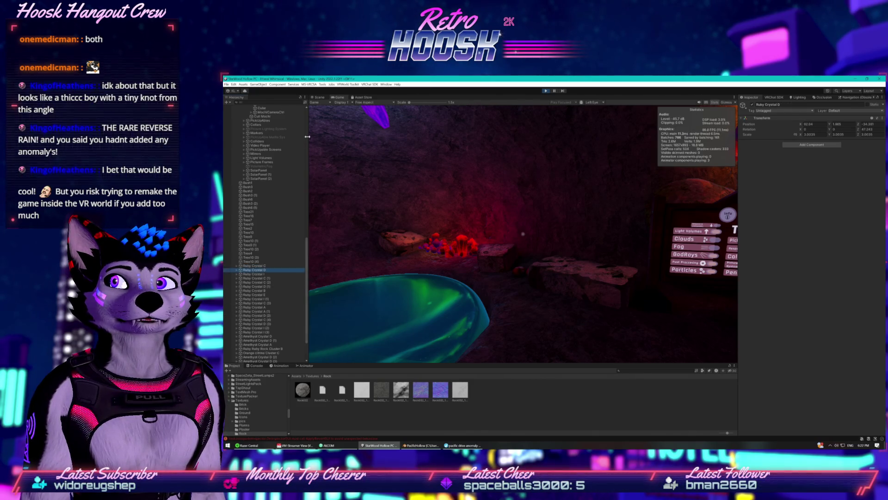
pyautogui.click(319, 97)
pyautogui.doubleClick(259, 295)
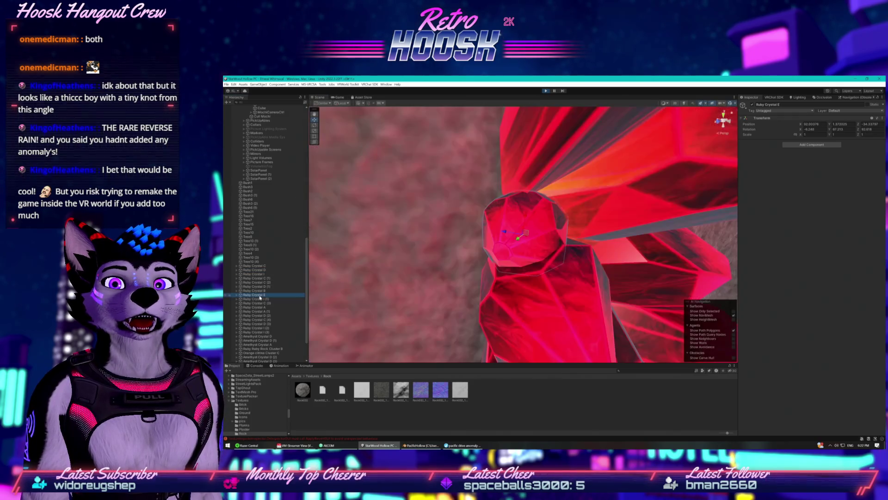
pyautogui.scroll(-5, 450, 266)
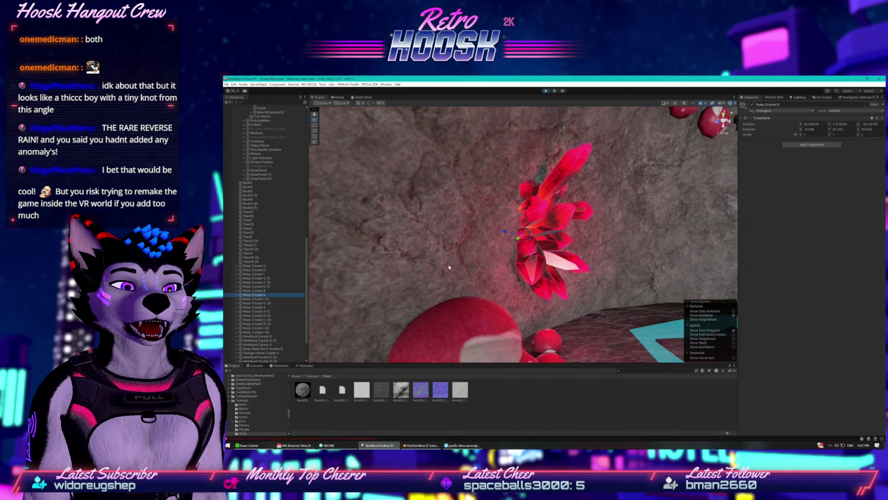
# - Select the range of Ruby Crystal rows from Ruby Crystal C downward
pyautogui.click(262, 267)
pyautogui.scroll(-3, 268, 315)
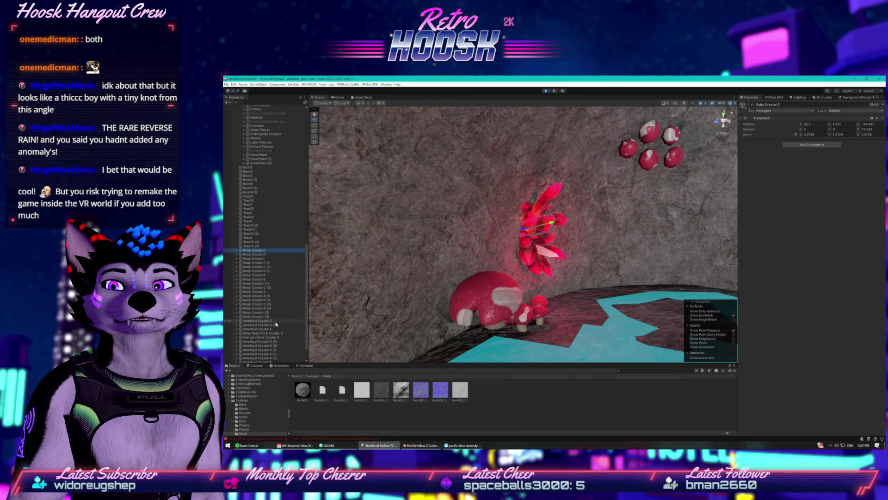
pyautogui.keyDown('shift'); pyautogui.click(271, 348); pyautogui.keyUp('shift')
pyautogui.scroll(6, 260, 305)
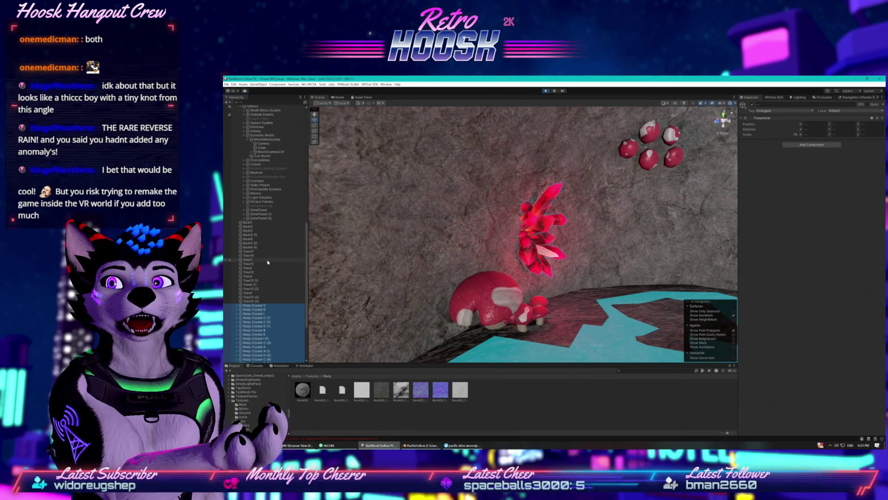
# - Undo the accidental crystal reparent and collapse the Substance and Addons groups
pyautogui.moveTo(260, 305)
pyautogui.mouseDown()
pyautogui.moveTo(245, 191)
pyautogui.moveTo(259, 206)
pyautogui.moveTo(270, 324)
pyautogui.mouseUp()
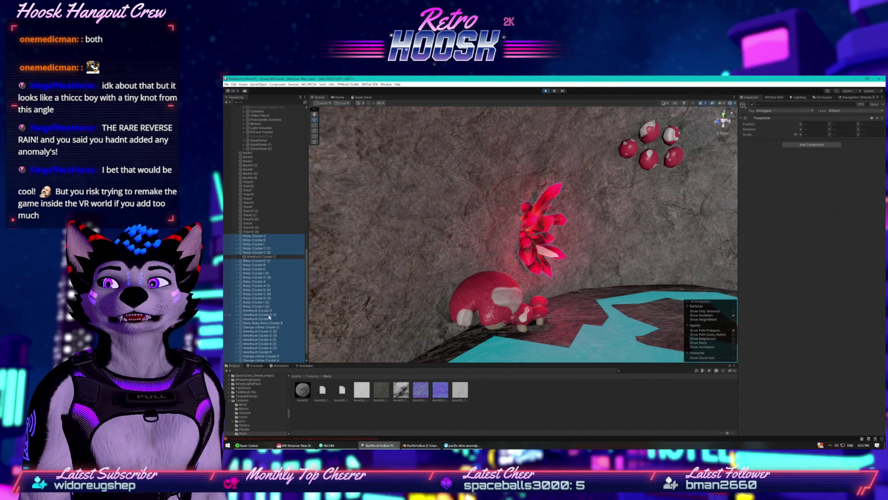
pyautogui.hotkey('ctrl', 'z')
pyautogui.scroll(3, 263, 245)
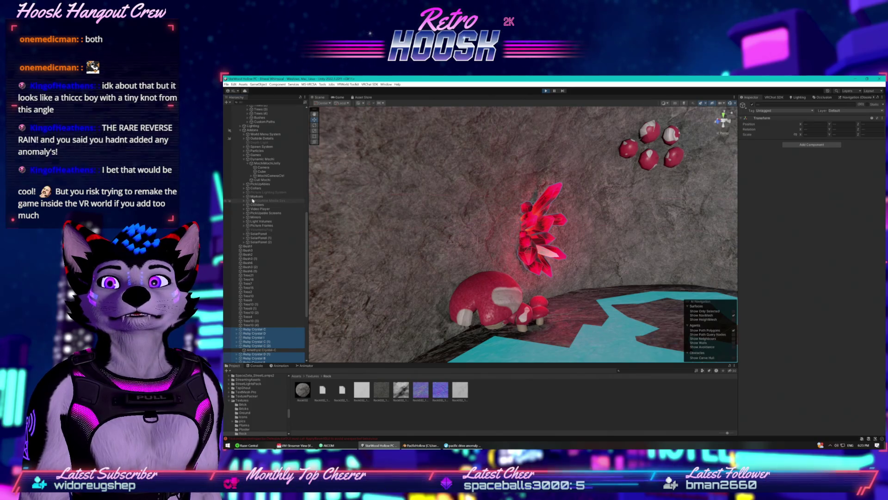
pyautogui.scroll(4, 252, 199)
pyautogui.scroll(4, 250, 193)
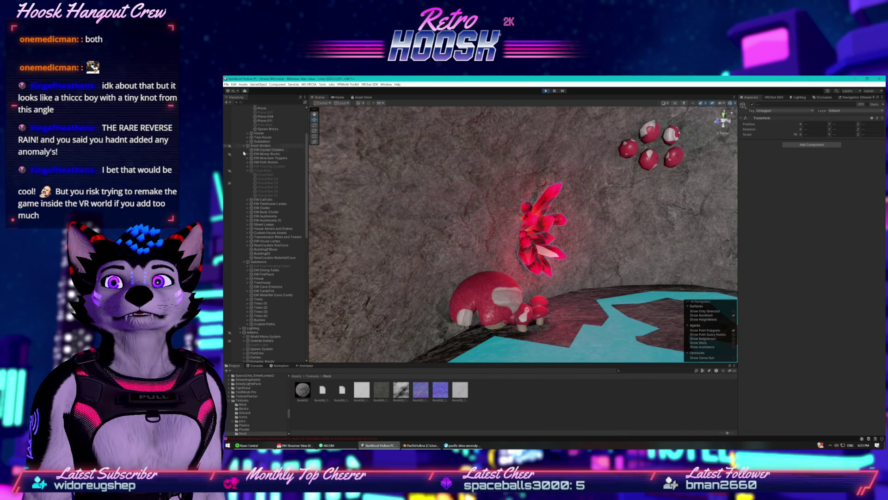
pyautogui.click(246, 263)
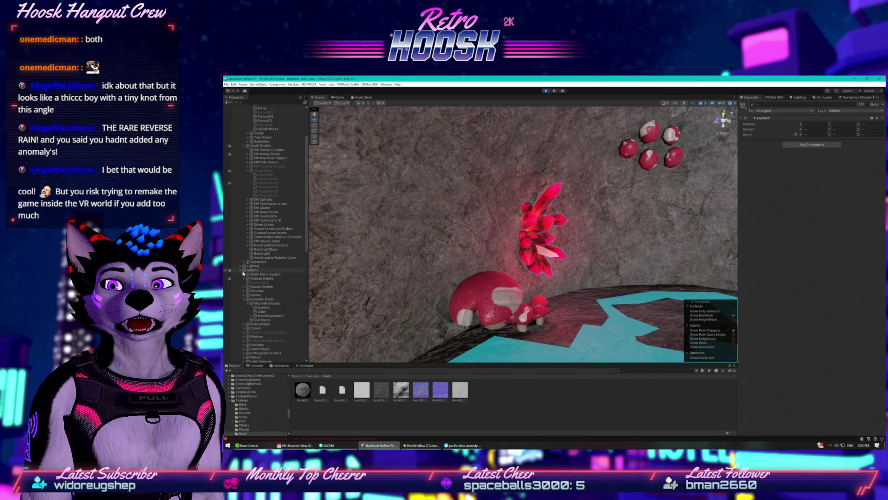
pyautogui.click(242, 271)
# - Drop the selected crystals into NewCrystals WaterfallCave and fold that group
pyautogui.scroll(-5, 237, 259)
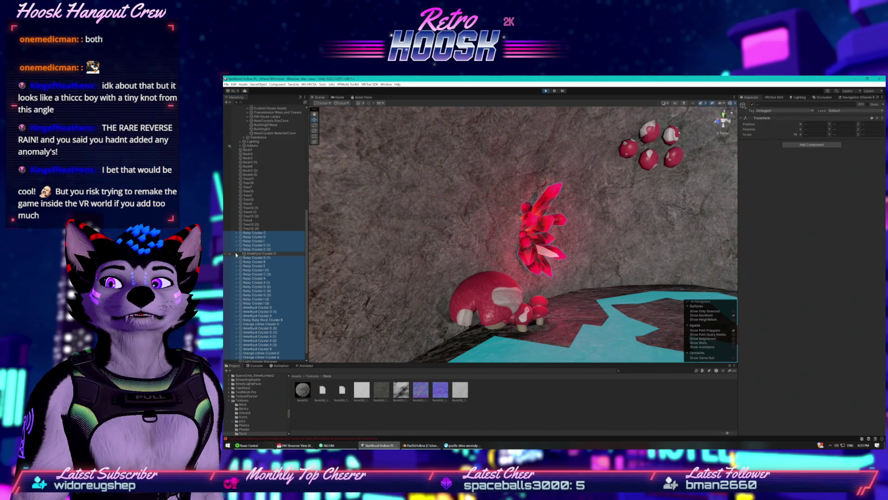
pyautogui.scroll(3, 271, 314)
pyautogui.moveTo(236, 256)
pyautogui.mouseDown()
pyautogui.moveTo(270, 315)
pyautogui.moveTo(268, 182)
pyautogui.mouseUp()
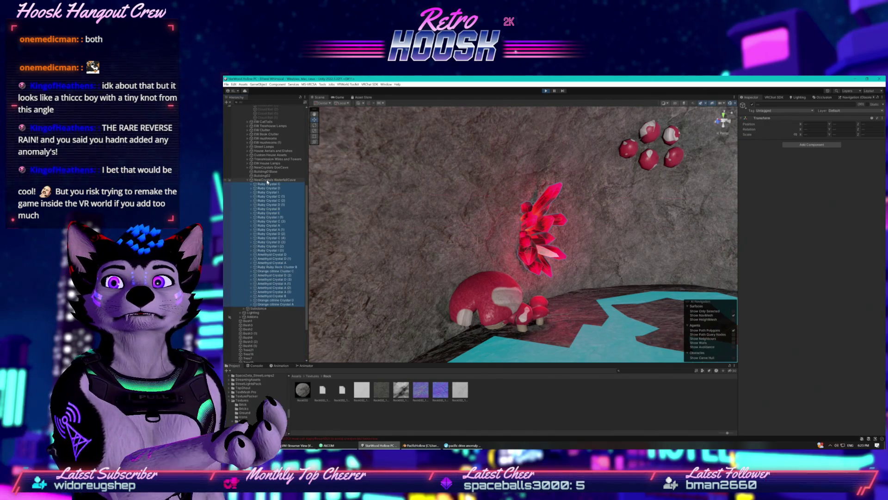
pyautogui.click(247, 180)
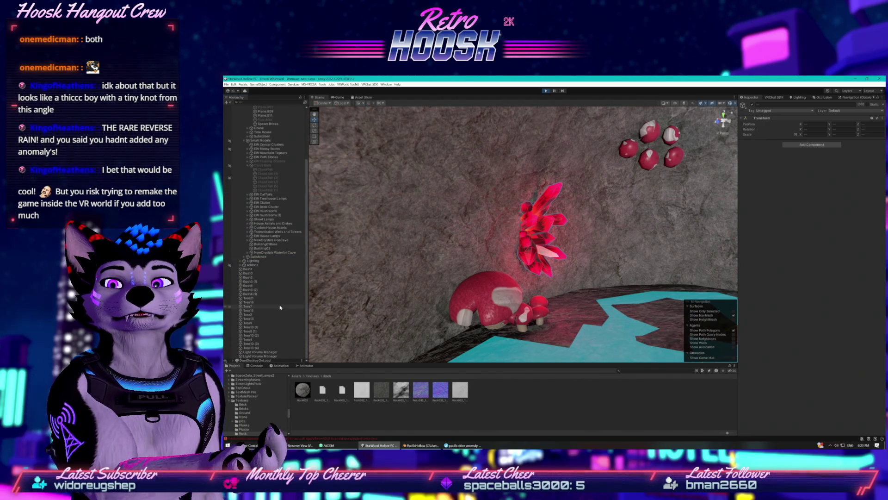
# - Inspect the Tree7 and Ruby Crystal C objects in the Hierarchy
pyautogui.click(275, 306)
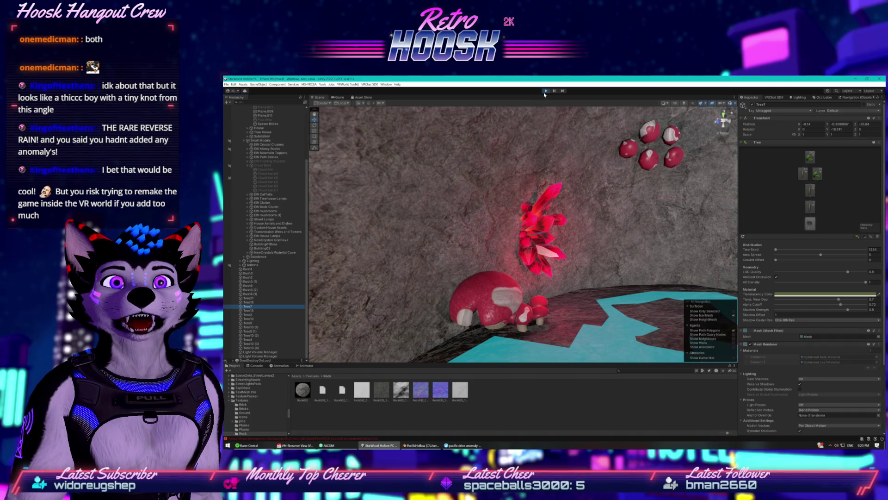
pyautogui.click(546, 91)
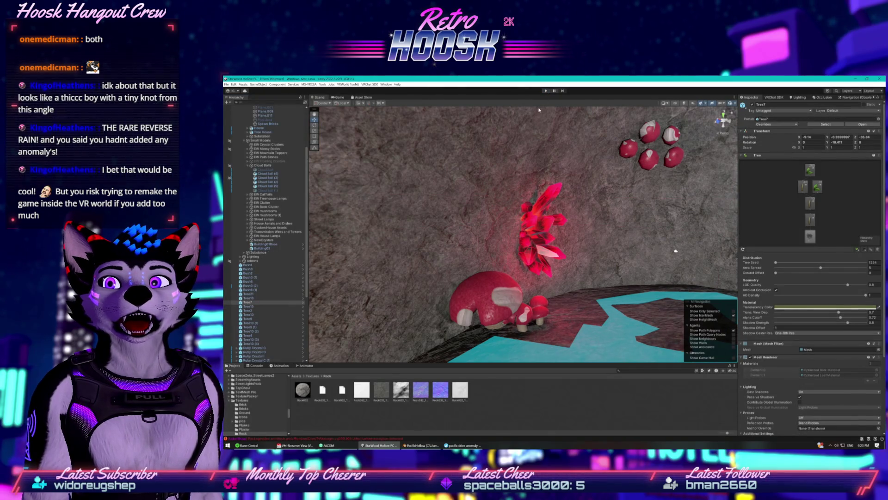
pyautogui.scroll(-5, 250, 229)
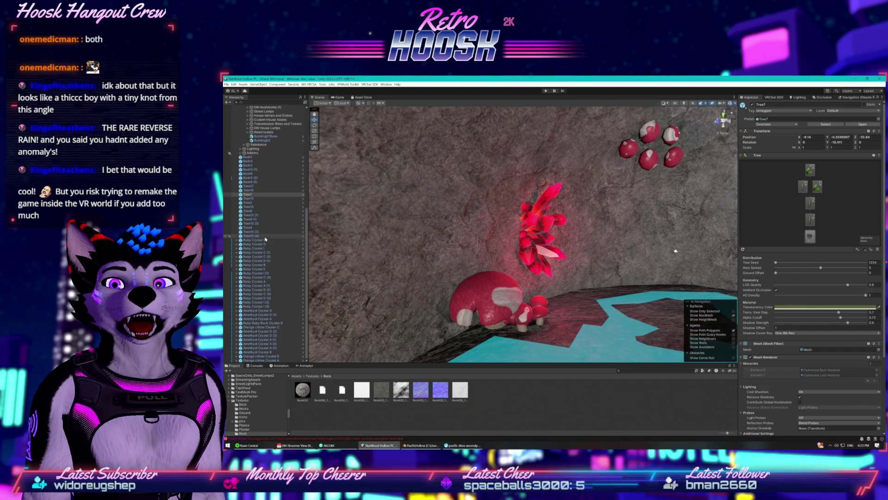
pyautogui.click(265, 240)
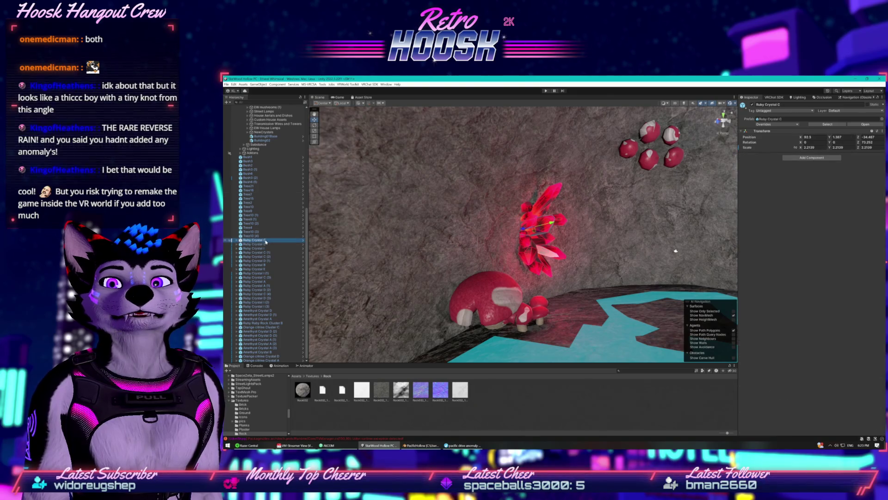
pyautogui.scroll(5, 257, 226)
pyautogui.rightClick(257, 210)
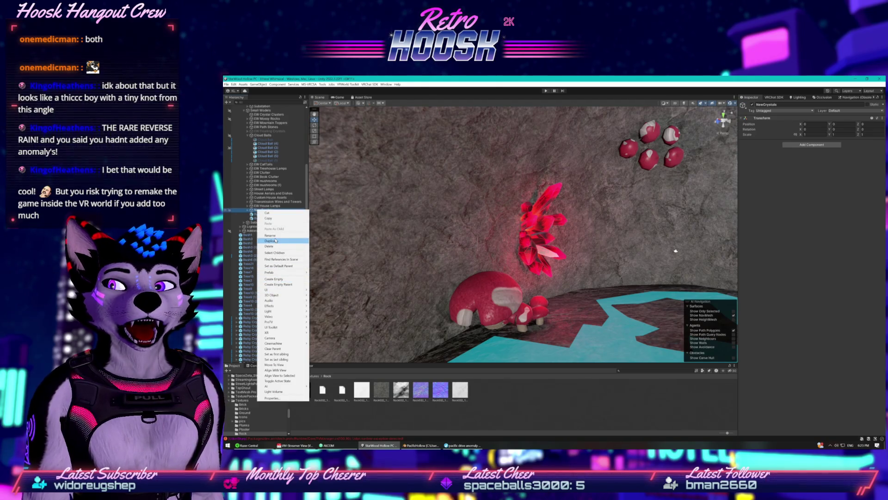
pyautogui.click(248, 227)
# - Create an empty object under Small Models named 'NewCrystals WaterfallCave'
pyautogui.click(261, 110)
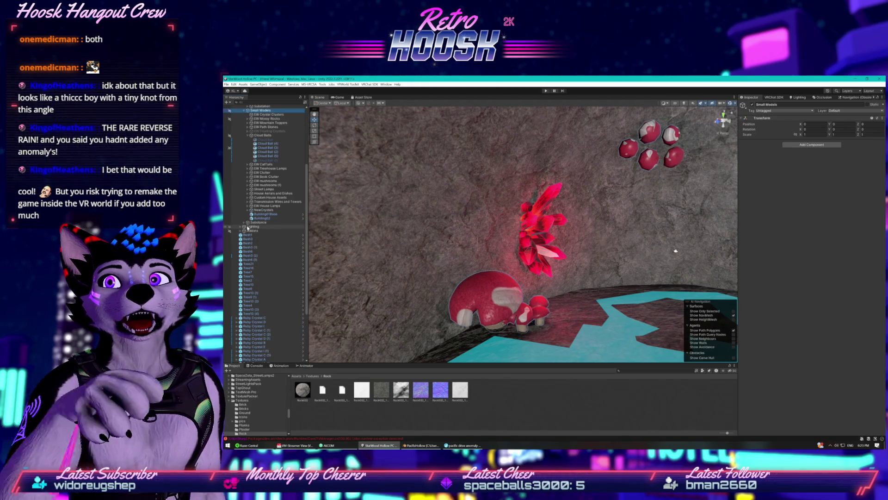
pyautogui.rightClick(265, 211)
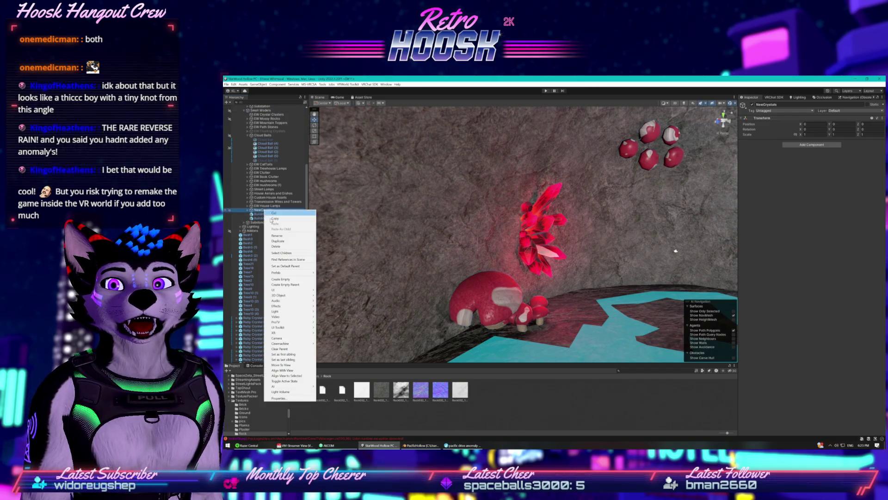
pyautogui.click(281, 238)
pyautogui.write('GasCave')
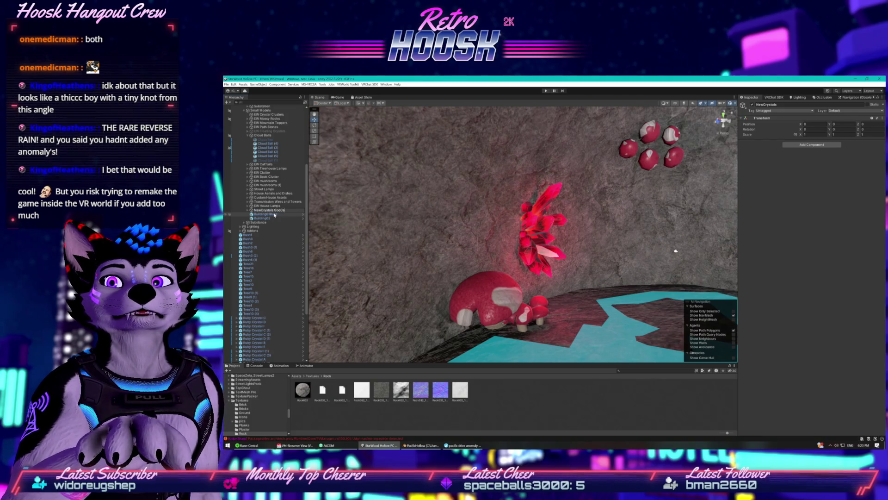
pyautogui.click(256, 111)
pyautogui.rightClick(256, 112)
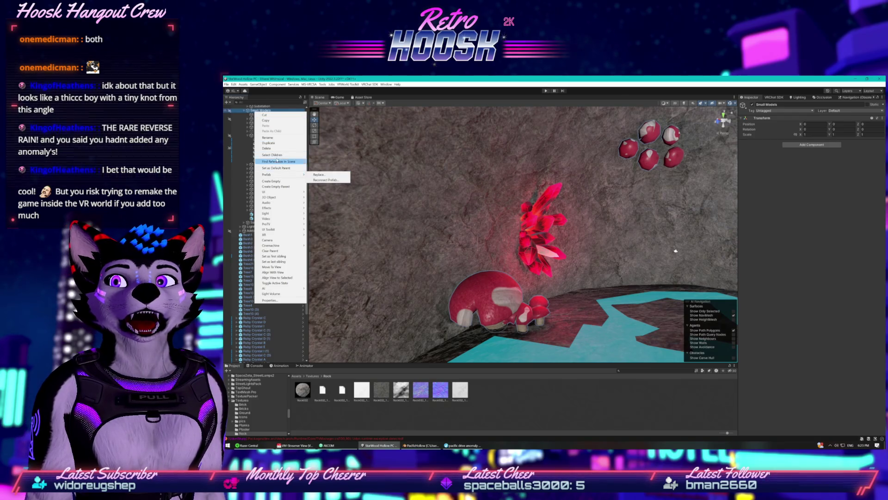
pyautogui.click(276, 181)
pyautogui.write('NewCrystals')
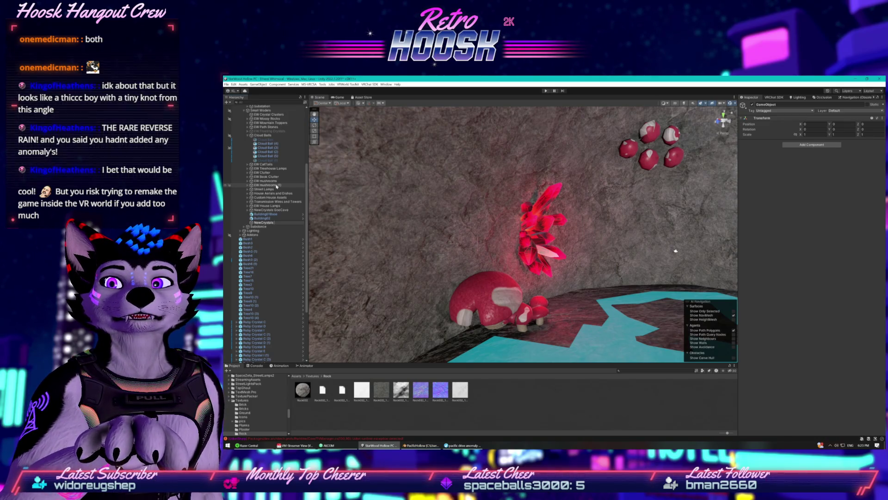
pyautogui.write('WaterfallC')
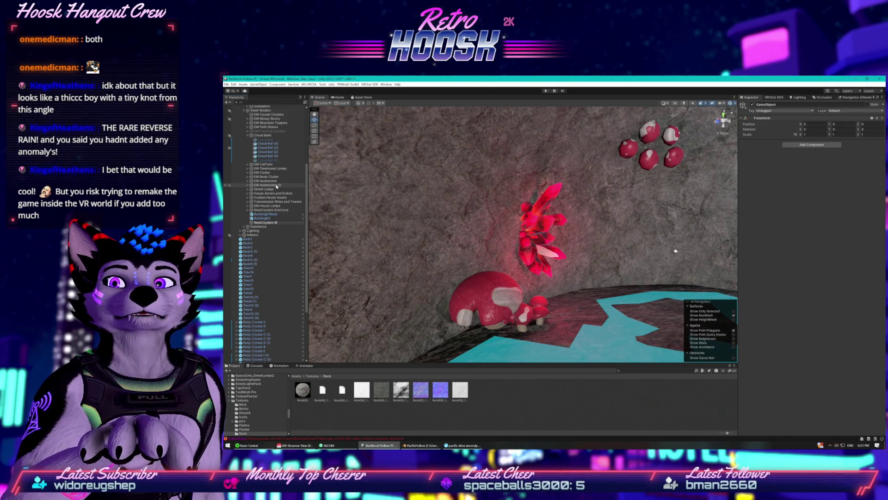
pyautogui.write('ave')
pyautogui.press('Return')
# - Select the Ruby, Amethyst and Orange crystal rows and drag them into NewCrystals WaterfallCave
pyautogui.scroll(-6, 276, 222)
pyautogui.click(276, 238)
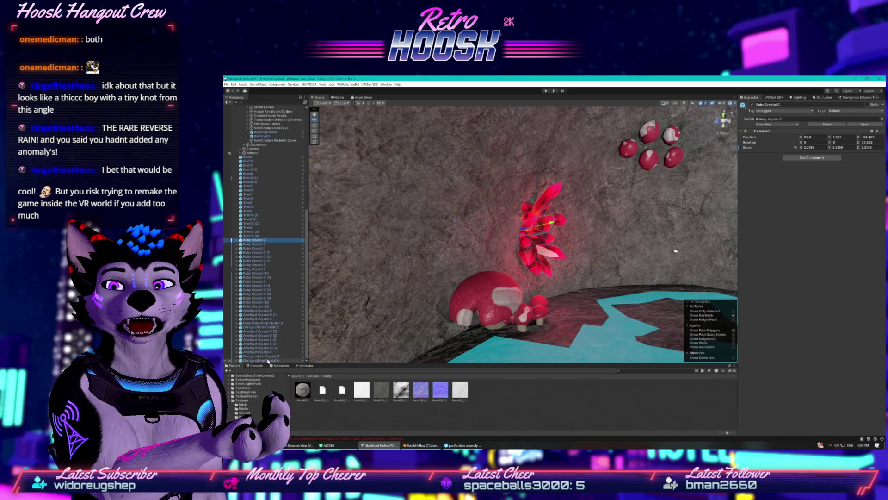
pyautogui.keyDown('shift'); pyautogui.click(268, 354); pyautogui.keyUp('shift')
pyautogui.scroll(3, 254, 296)
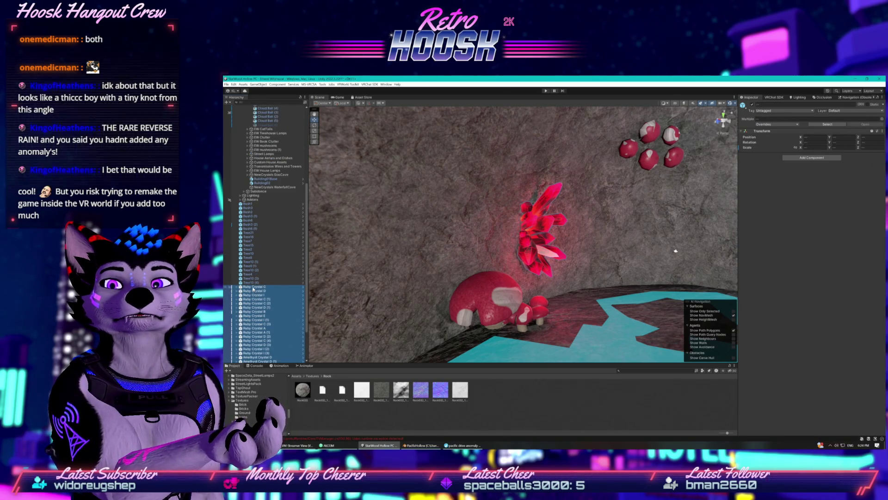
pyautogui.moveTo(259, 288); pyautogui.dragTo(263, 187)
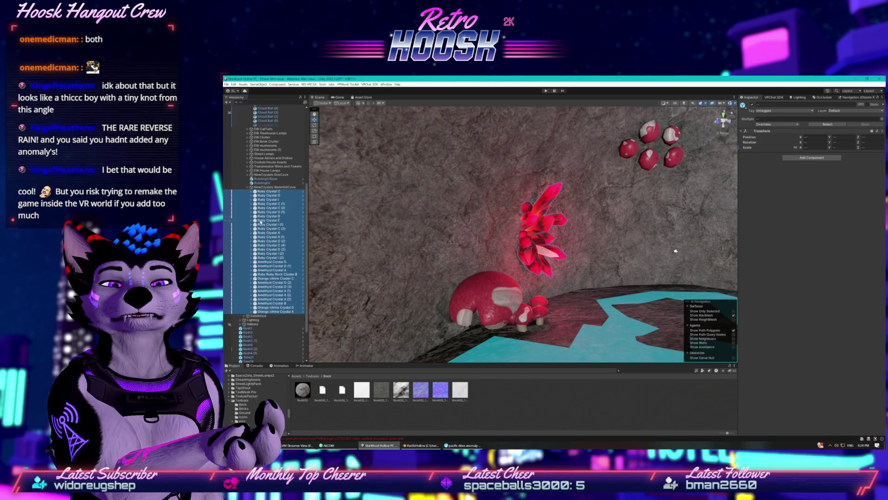
pyautogui.click(268, 233)
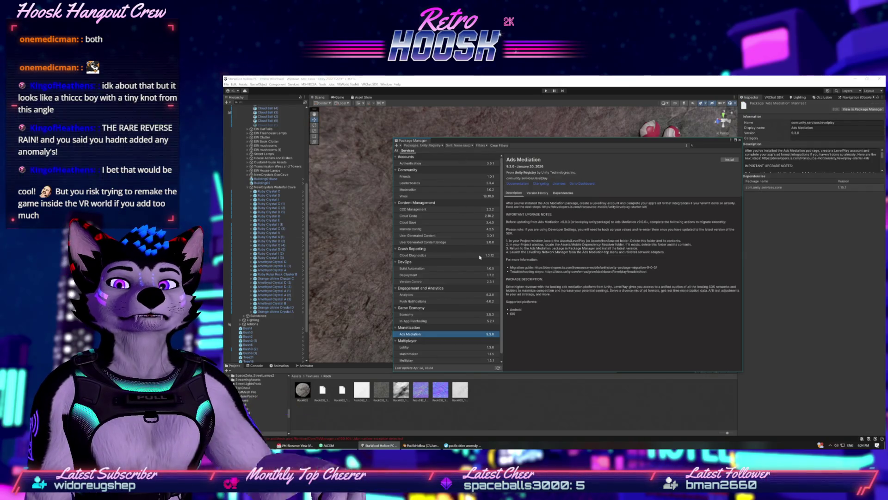
# - Switch the Package Manager source to My Assets and open PBR Crystals Pack details
pyautogui.click(420, 145)
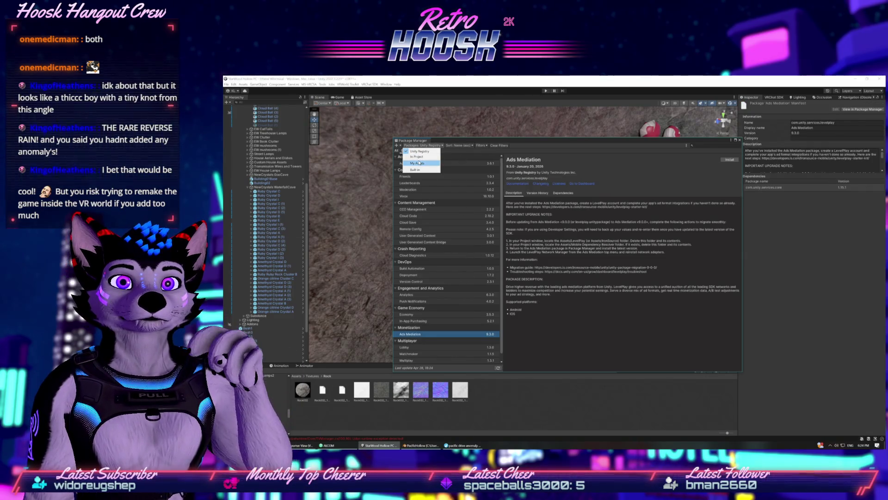
pyautogui.click(412, 164)
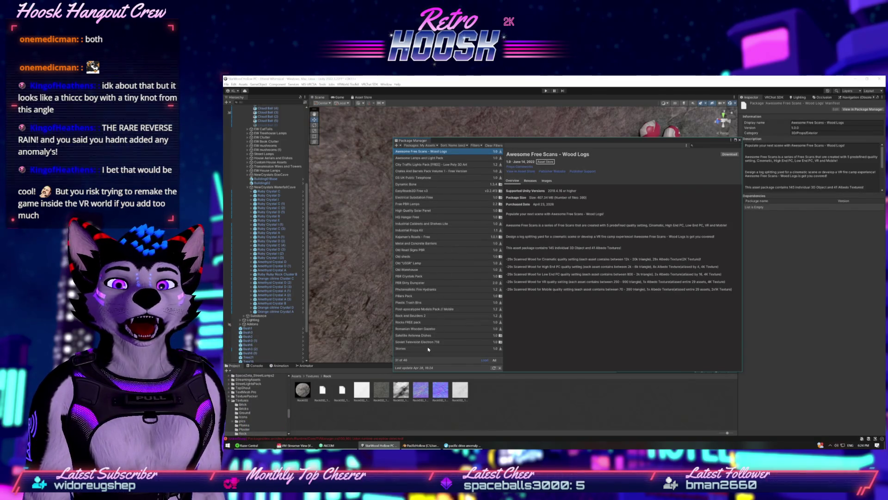
pyautogui.click(419, 277)
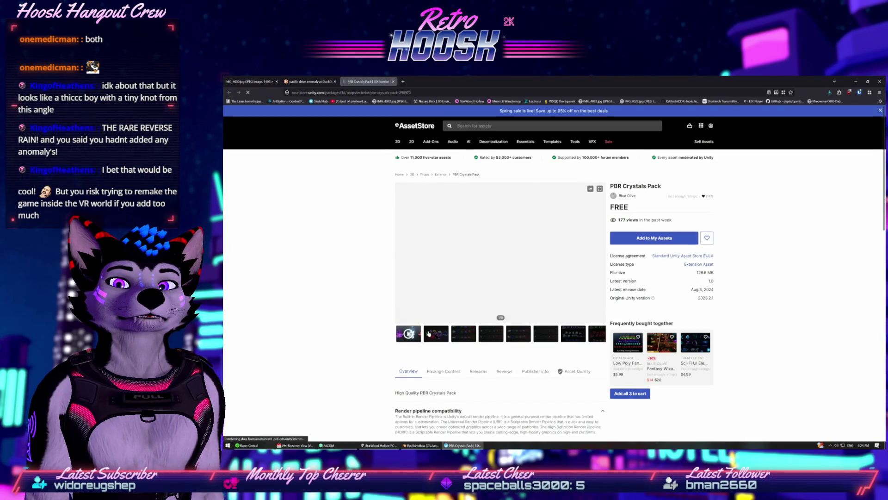
# - Browse the PBR Crystals Pack previews through the green, red and orange crystals, then return to Unity
pyautogui.click(429, 332)
pyautogui.click(461, 333)
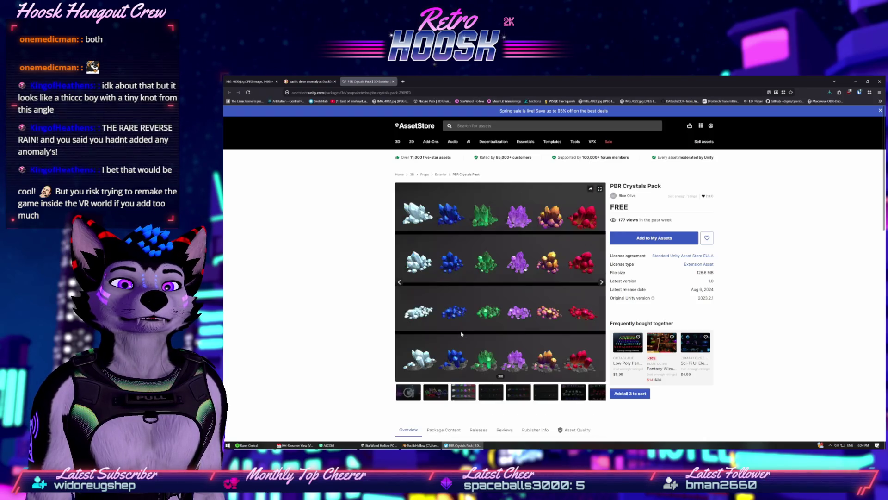
pyautogui.click(484, 396)
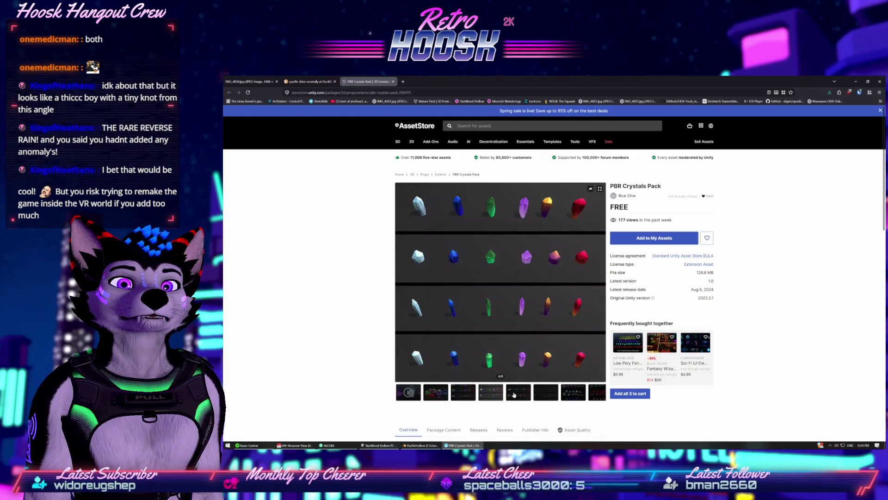
pyautogui.click(529, 394)
pyautogui.click(546, 394)
pyautogui.click(565, 394)
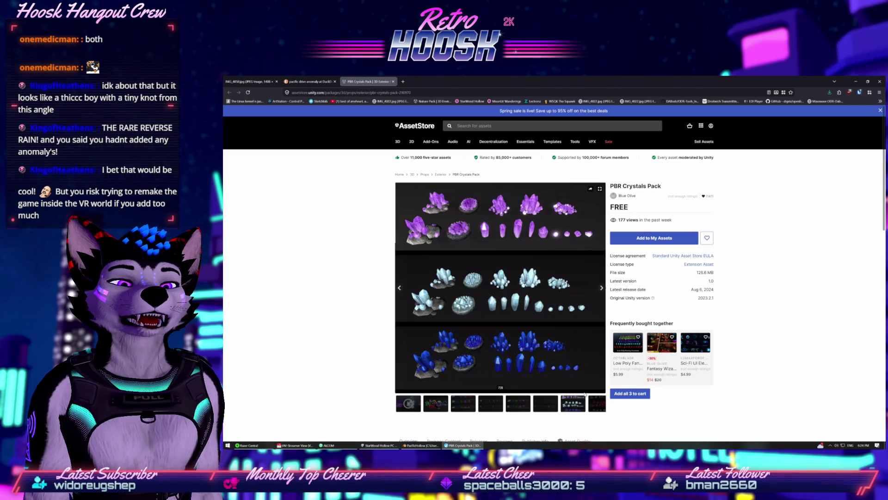
pyautogui.click(590, 405)
pyautogui.scroll(-2, 565, 394)
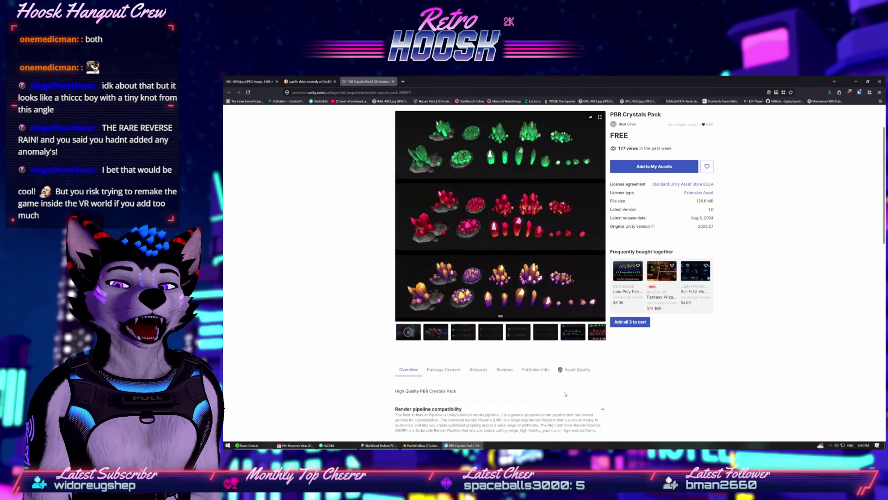
pyautogui.scroll(2, 555, 389)
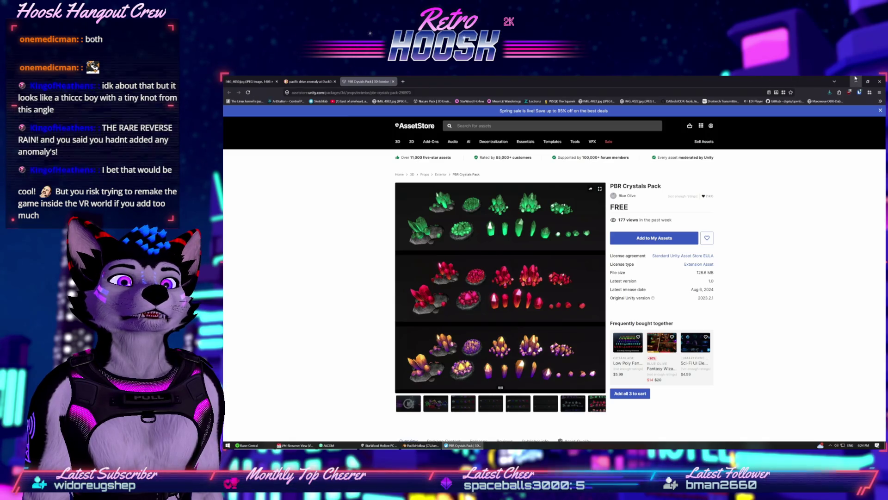
pyautogui.hotkey('alt', 'Tab')
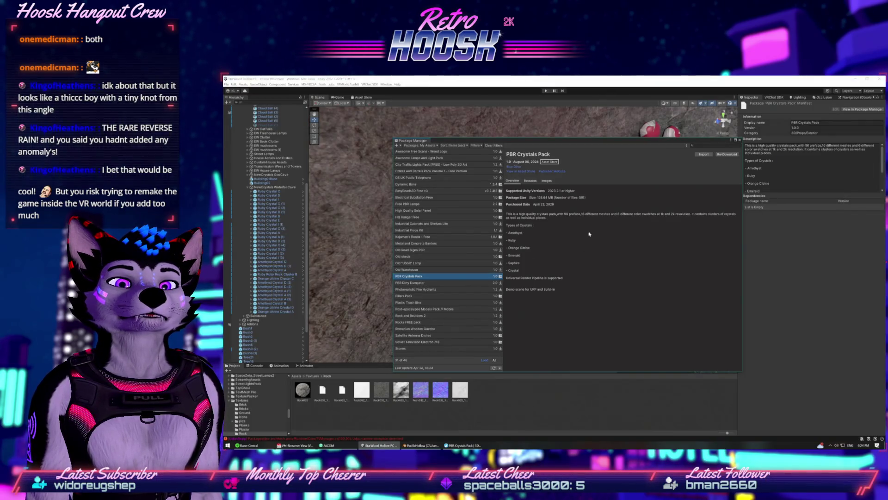
# - Close the Package Manager, collapse NewCrystals WaterfallCave and frame NewCrystals GooCave beside the water
pyautogui.click(739, 140)
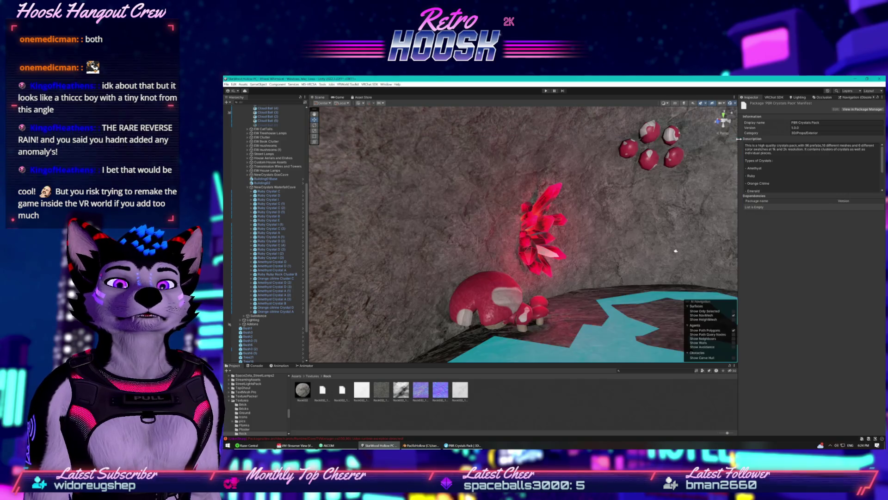
pyautogui.scroll(4, 460, 244)
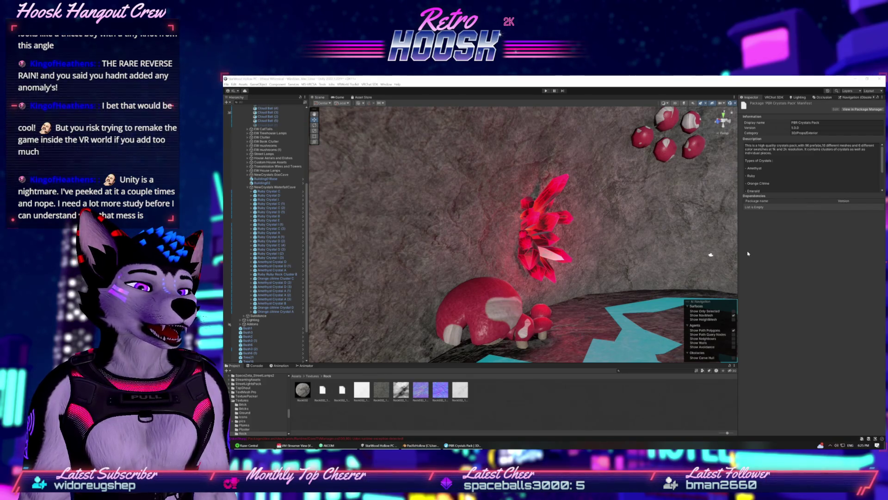
pyautogui.moveTo(621, 279)
pyautogui.mouseDown()
pyautogui.moveTo(370, 246)
pyautogui.moveTo(404, 240)
pyautogui.moveTo(347, 218)
pyautogui.moveTo(401, 329)
pyautogui.moveTo(324, 296)
pyautogui.mouseUp()
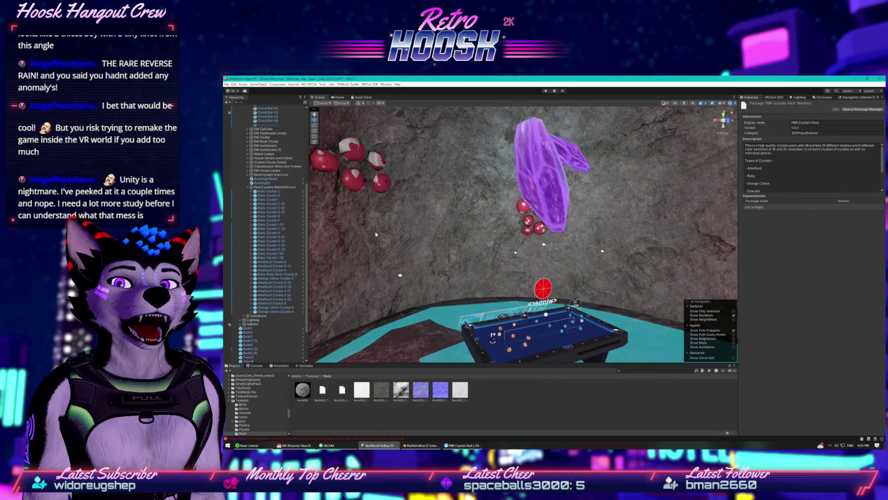
pyautogui.click(248, 187)
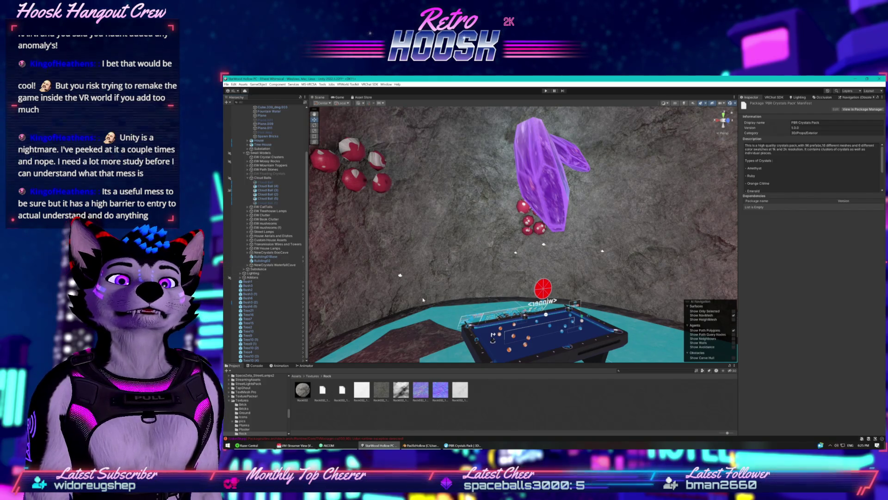
pyautogui.scroll(-5, 523, 234)
pyautogui.doubleClick(298, 252)
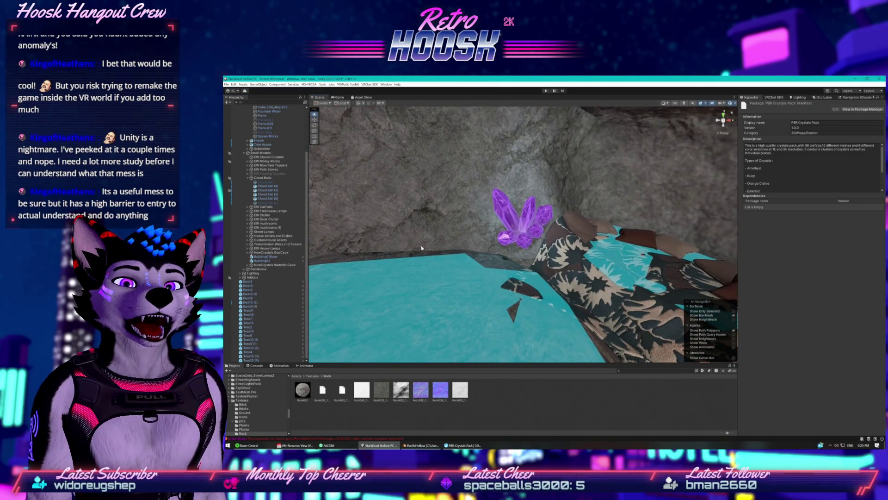
pyautogui.scroll(5, 287, 157)
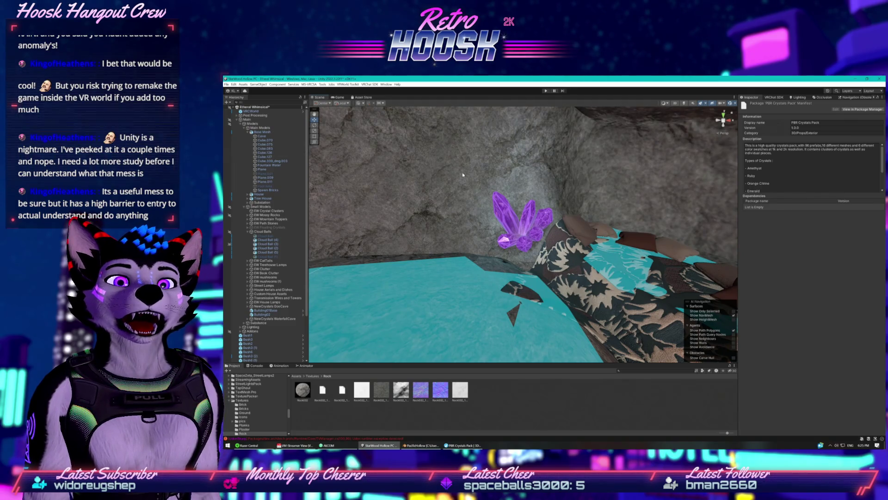
pyautogui.click(280, 132)
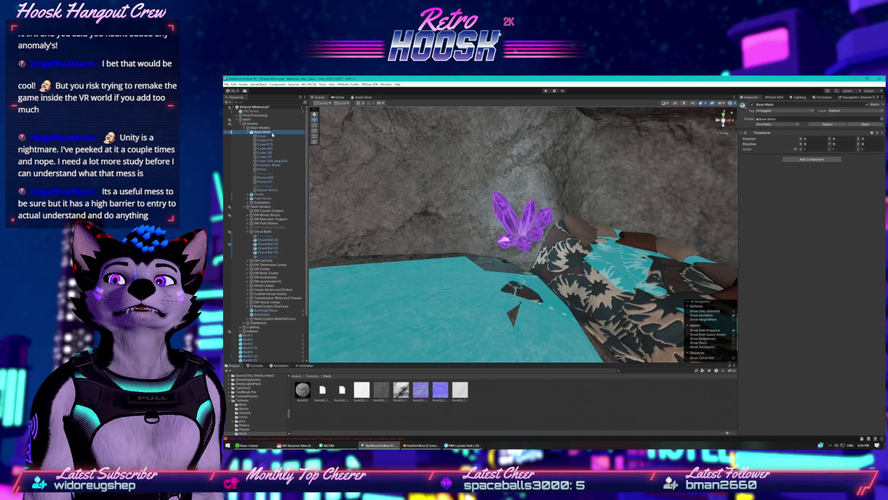
# - Select and frame the Cave mesh, then jump to its baked lightmap from the Lightmapping section
pyautogui.click(271, 137)
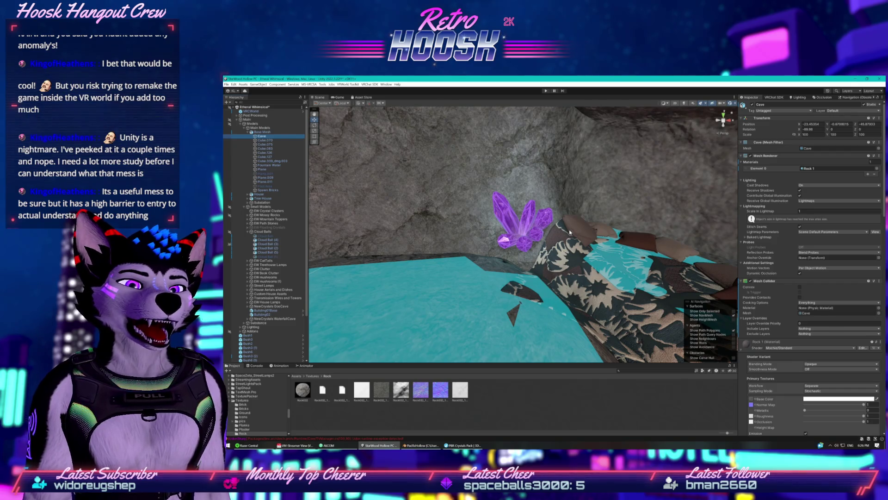
pyautogui.moveTo(673, 174)
pyautogui.mouseDown()
pyautogui.moveTo(535, 160)
pyautogui.moveTo(635, 184)
pyautogui.mouseUp()
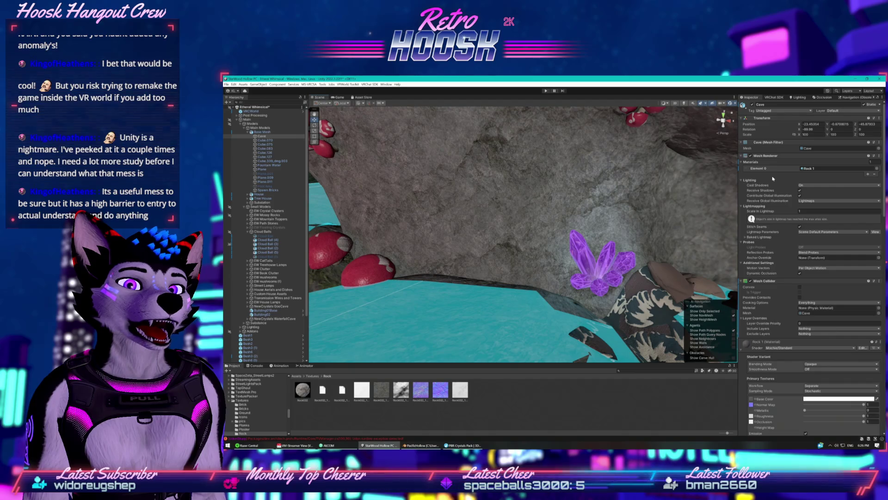
pyautogui.press('f')
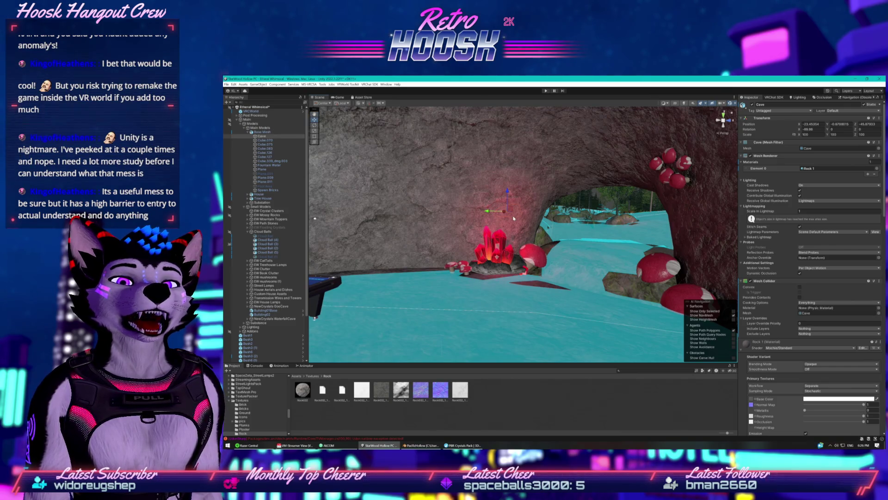
pyautogui.click(746, 237)
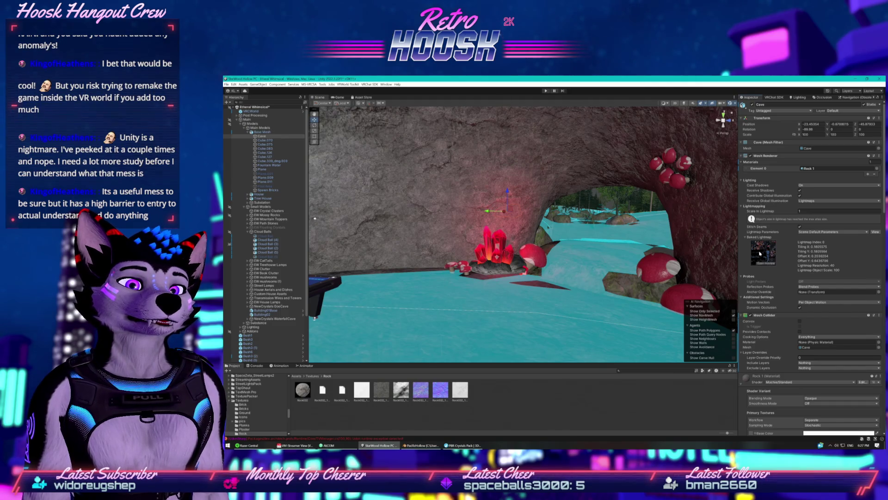
pyautogui.click(760, 253)
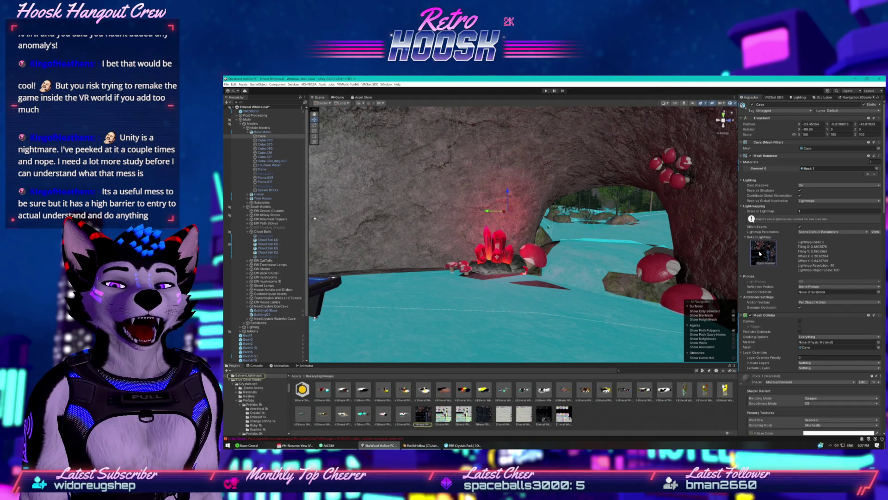
# - Try opening the lightmap in an external program, then cancel
pyautogui.doubleClick(421, 418)
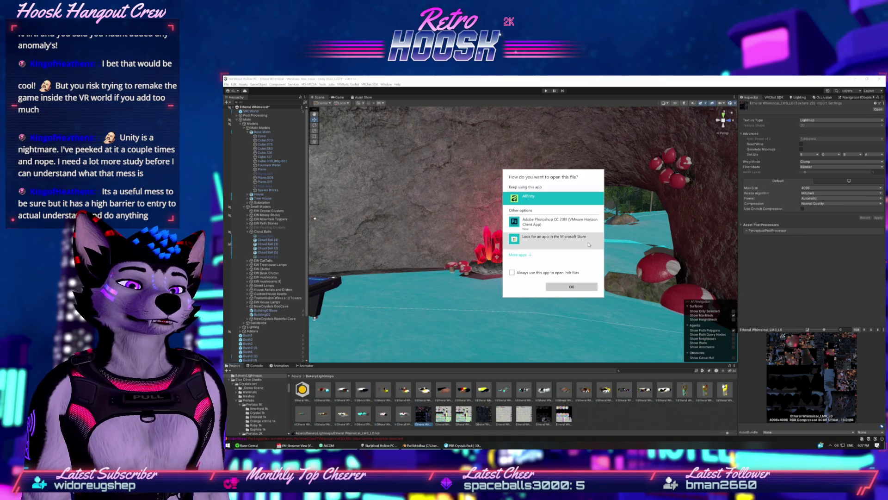
pyautogui.click(519, 254)
pyautogui.scroll(-1, 540, 234)
pyautogui.scroll(-10, 540, 234)
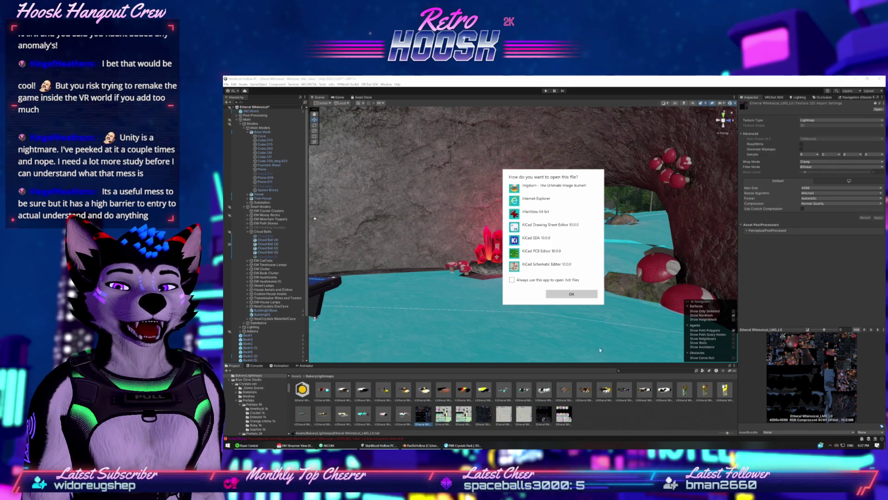
pyautogui.press('Escape')
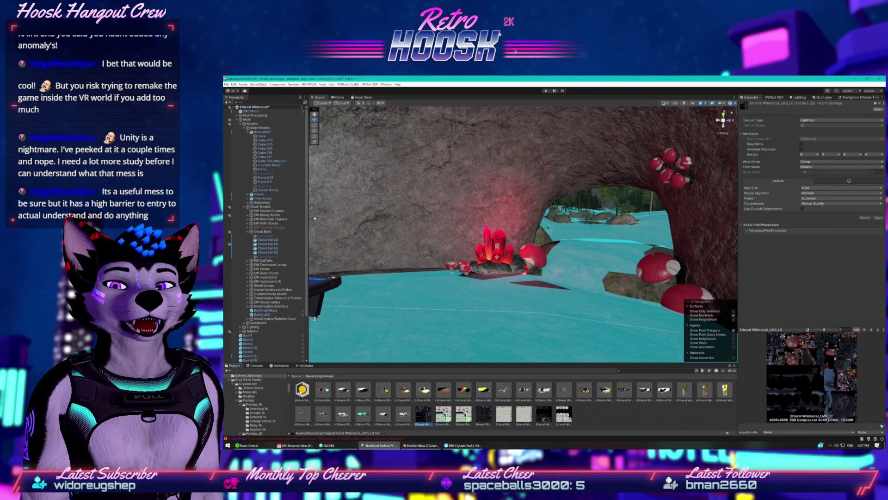
# - Preview the Ethereal Whimsical lightmap textures, such as LM0_L0 and LMA1_L1, with an enlarged preview
pyautogui.click(300, 393)
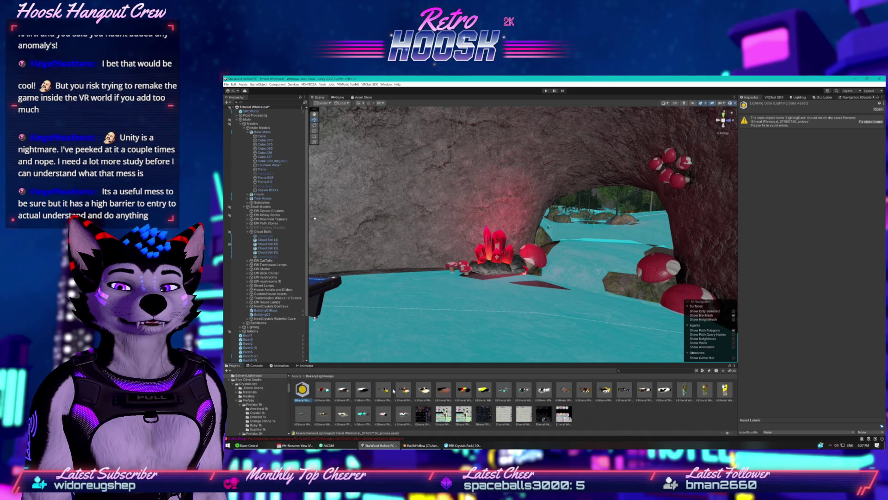
pyautogui.click(564, 413)
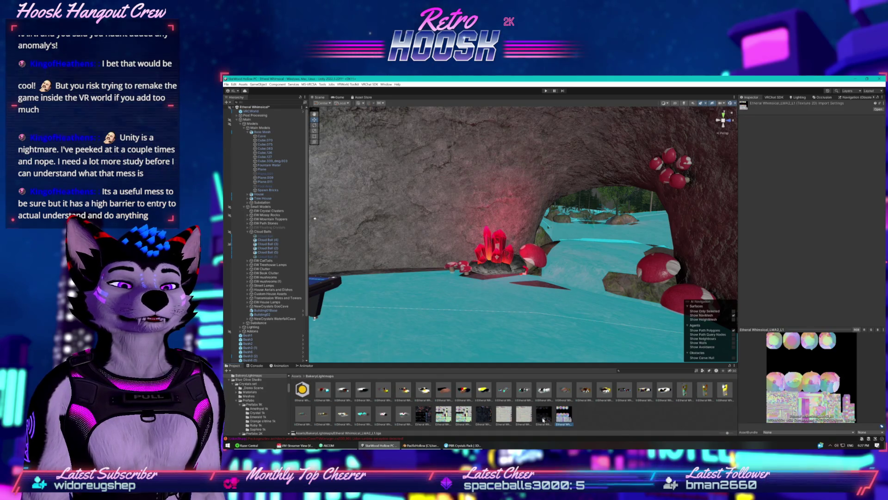
pyautogui.click(544, 413)
pyautogui.click(525, 414)
pyautogui.click(505, 416)
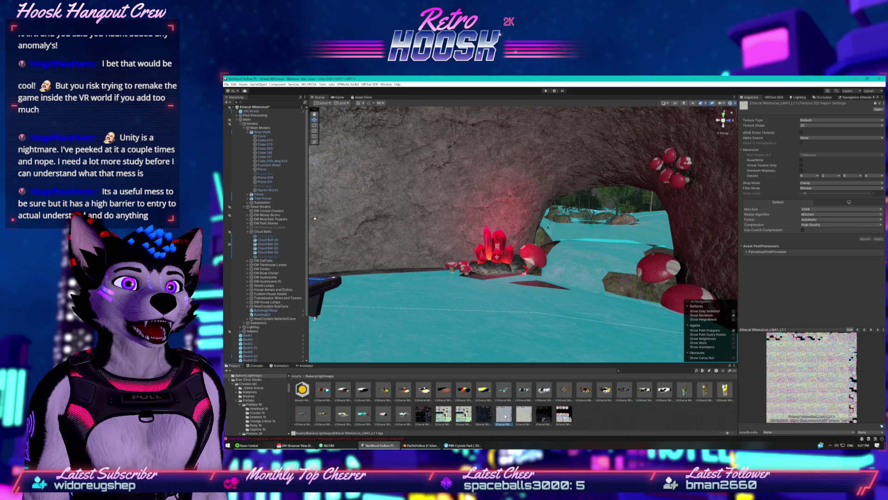
pyautogui.click(484, 414)
pyautogui.click(423, 414)
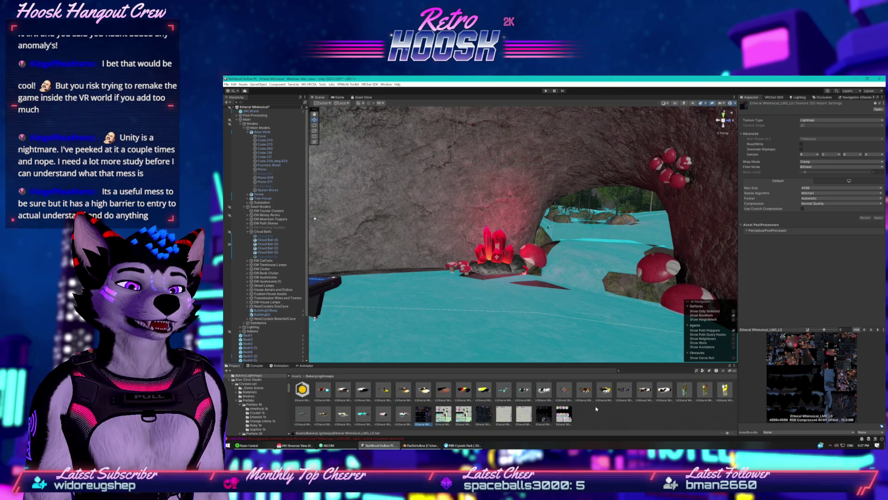
pyautogui.rightClick(422, 412)
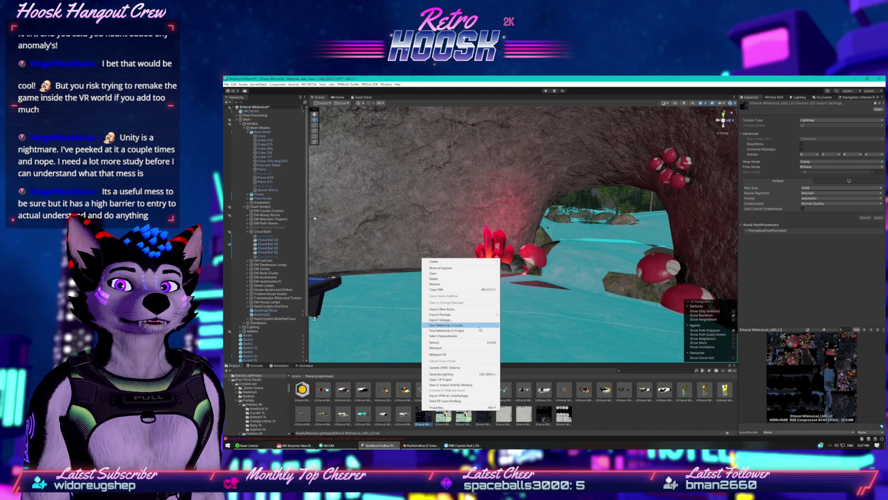
pyautogui.click(741, 340)
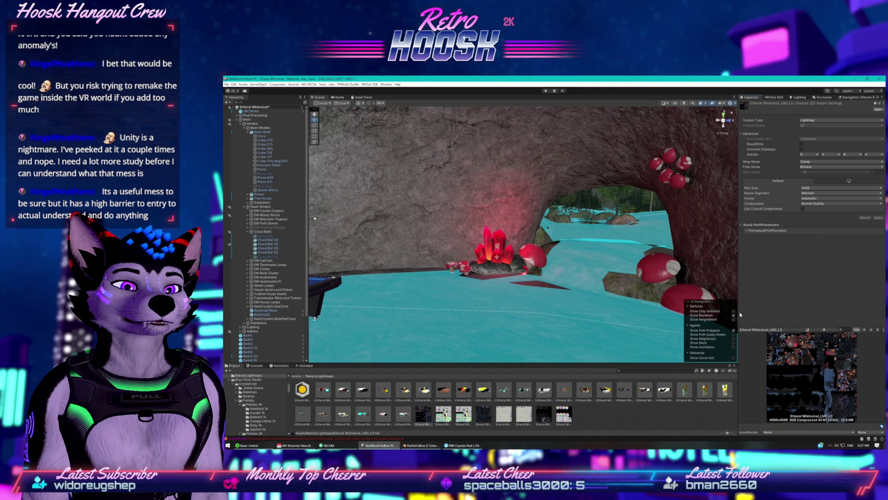
pyautogui.moveTo(779, 327); pyautogui.dragTo(779, 217)
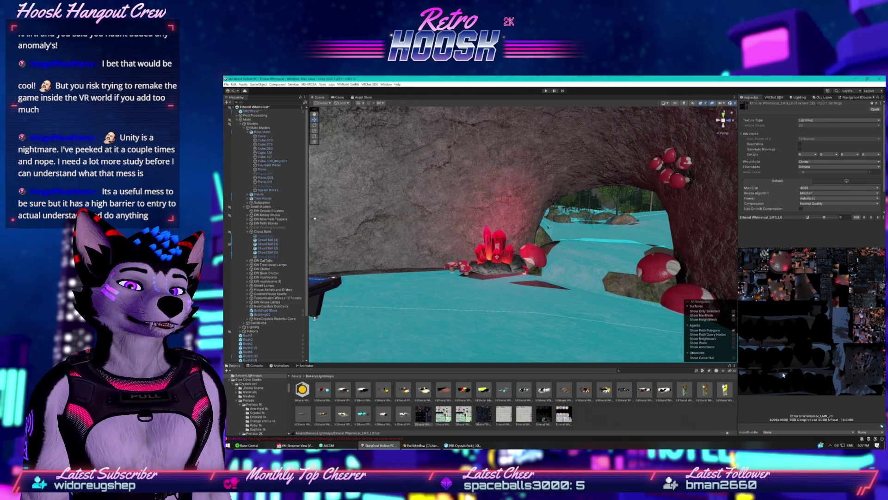
# - Step through Light Volume textures 60, 42, 31 and 10, ending on the LightingData asset
pyautogui.click(686, 391)
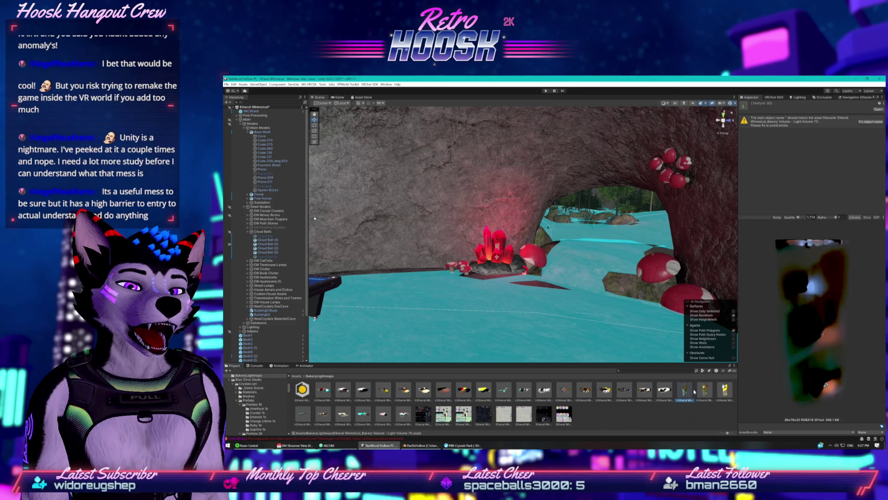
pyautogui.press('Right')
pyautogui.press('Right')
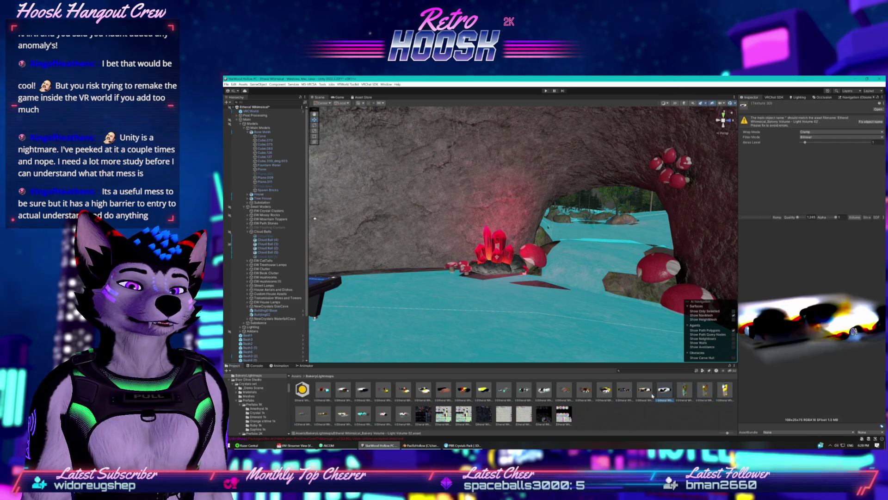
pyautogui.click(605, 391)
pyautogui.click(627, 393)
pyautogui.click(643, 391)
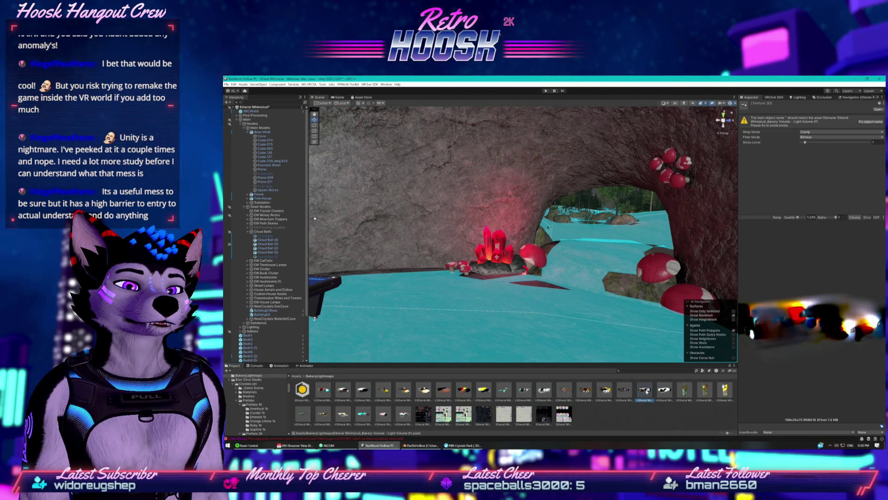
pyautogui.click(544, 391)
pyautogui.click(523, 391)
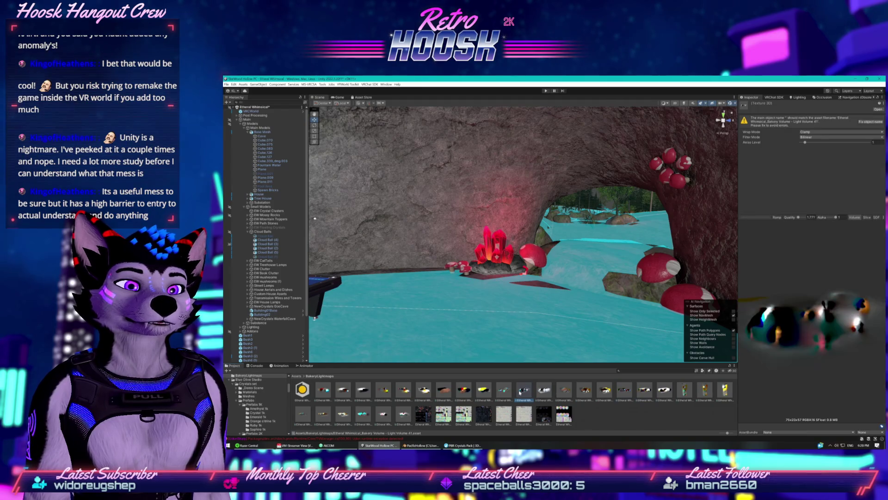
pyautogui.click(504, 391)
pyautogui.click(465, 390)
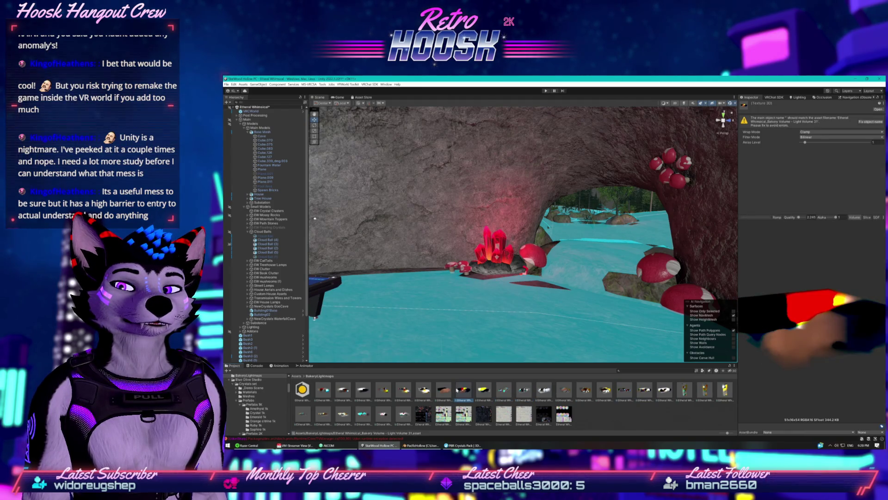
pyautogui.click(323, 390)
pyautogui.click(302, 390)
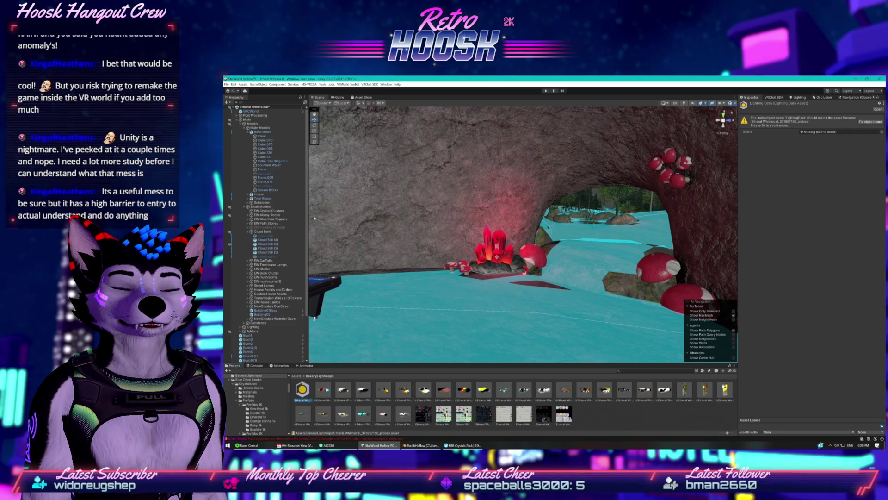
pyautogui.press('super')
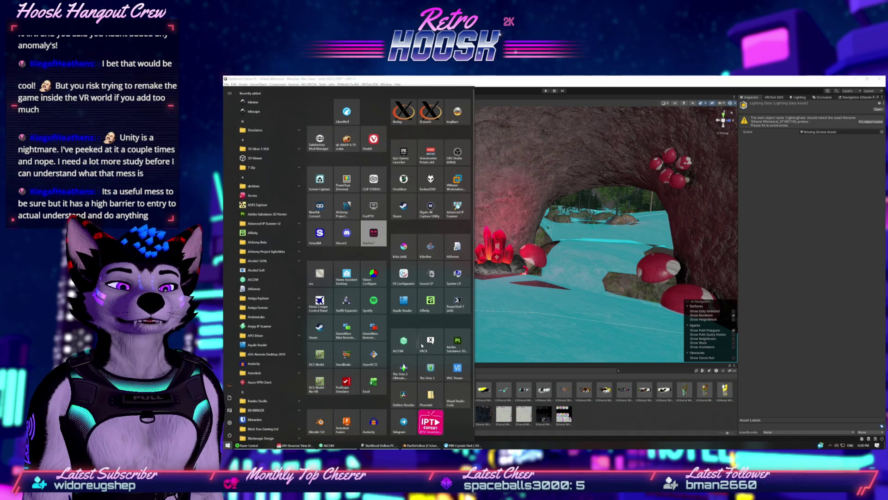
# - Launch Adobe Substance 3D Painter via a 'substa' Start menu search, then return to Unity
pyautogui.scroll(-15, 292, 263)
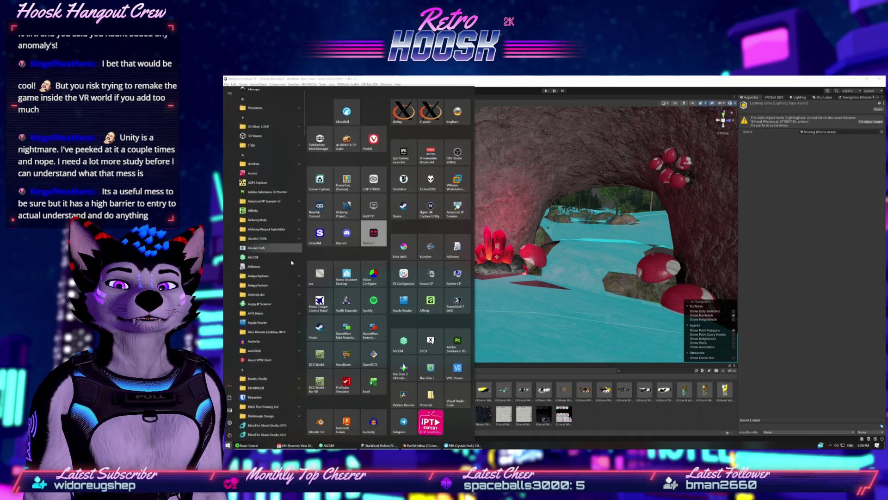
pyautogui.scroll(-15, 292, 262)
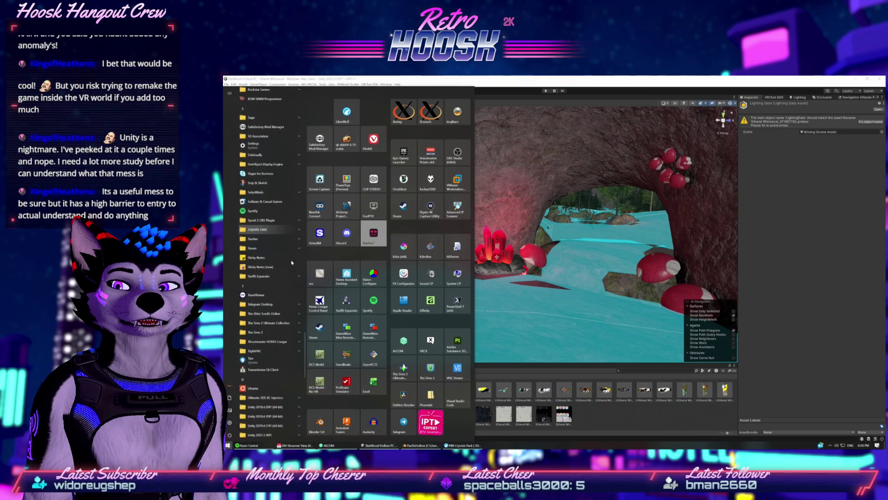
pyautogui.write('substa')
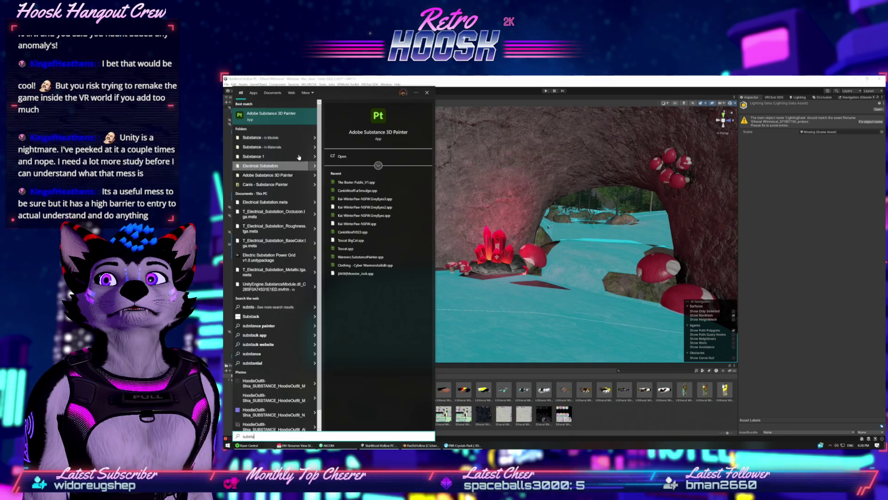
pyautogui.press('Escape')
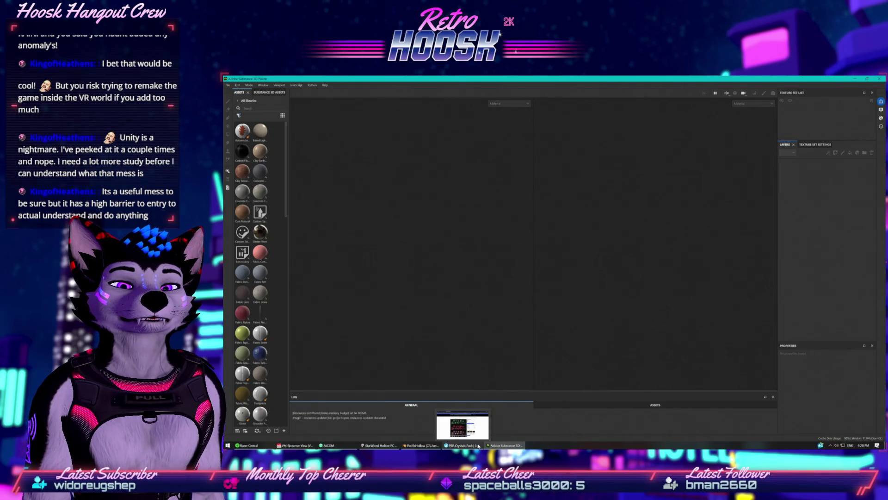
pyautogui.moveTo(421, 445)
pyautogui.click(378, 445)
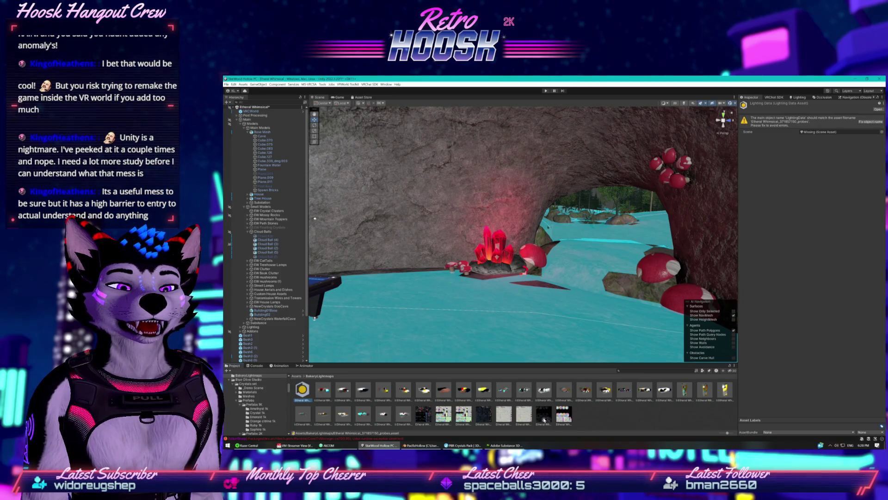
pyautogui.rightClick(613, 408)
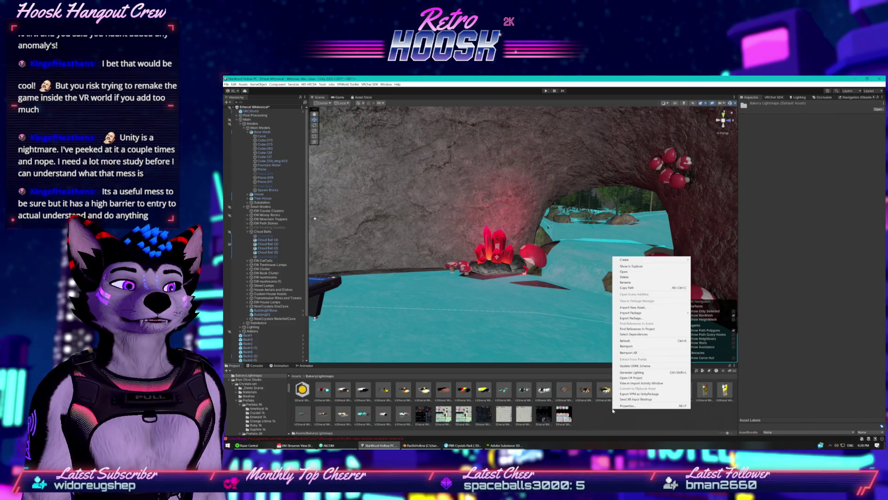
# - Show the project in File Explorer and open the BakeryLightmaps folder
pyautogui.click(640, 267)
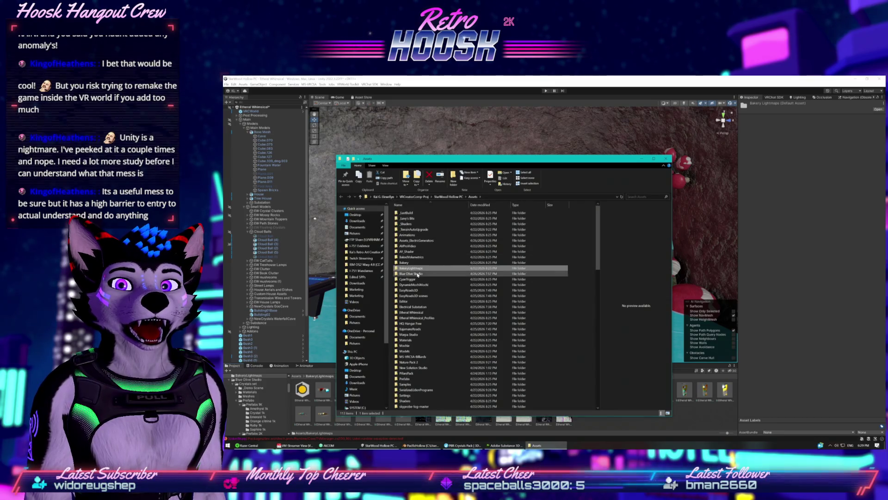
pyautogui.doubleClick(416, 269)
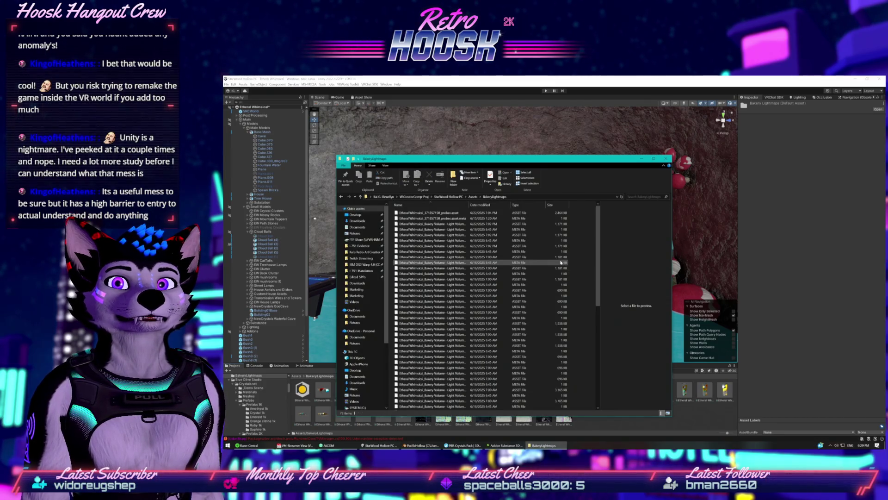
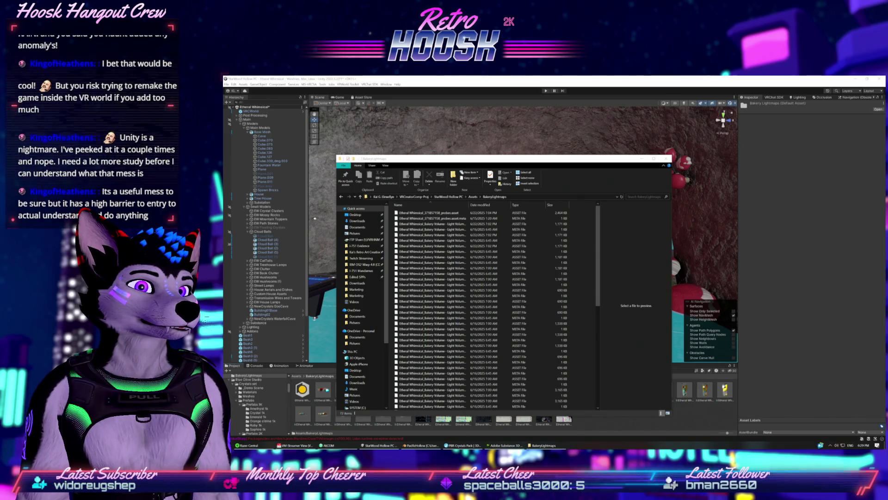
# - Maximize the browser showing the Bakery manual's installation section over Explorer and Unity
pyautogui.moveTo(509, 79); pyautogui.dragTo(515, 78)
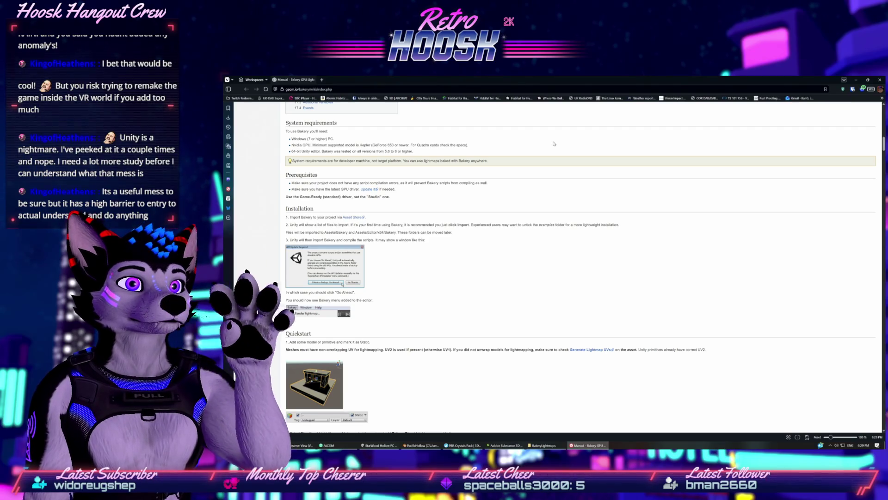
# - Scroll through the Bakery manual and view the directional-mode and Dominant/SH/MonoSH comparison images
pyautogui.scroll(-2, 554, 143)
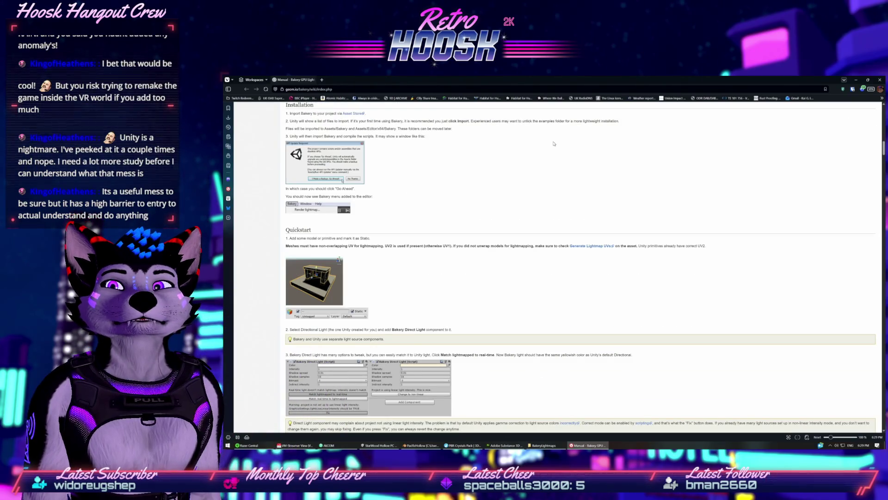
pyautogui.scroll(-1, 554, 143)
pyautogui.scroll(-5, 554, 144)
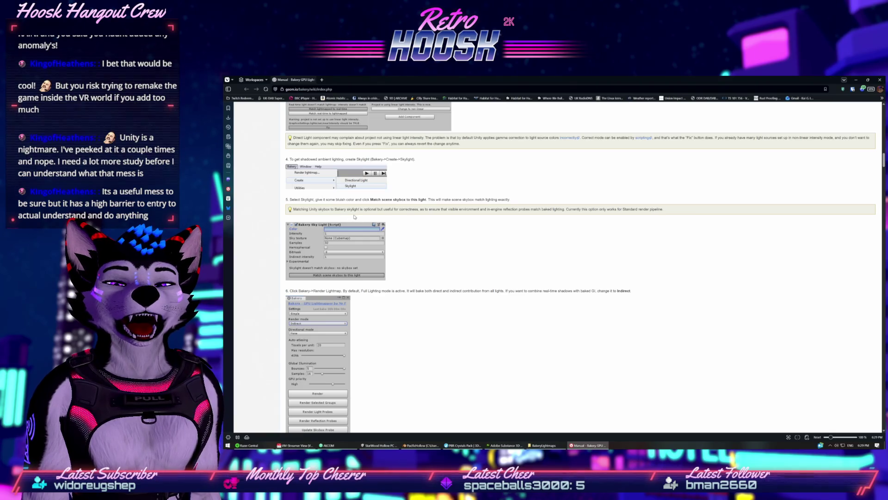
pyautogui.scroll(-7, 355, 216)
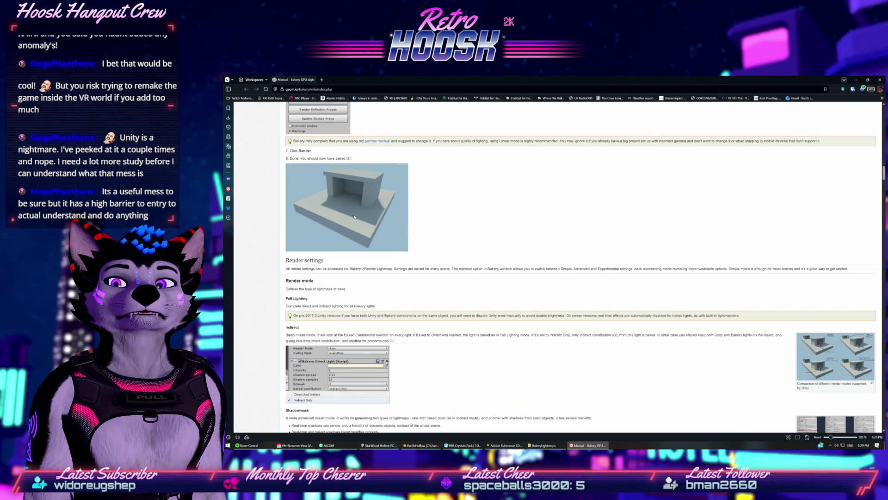
pyautogui.scroll(-2, 354, 217)
pyautogui.scroll(-4, 354, 217)
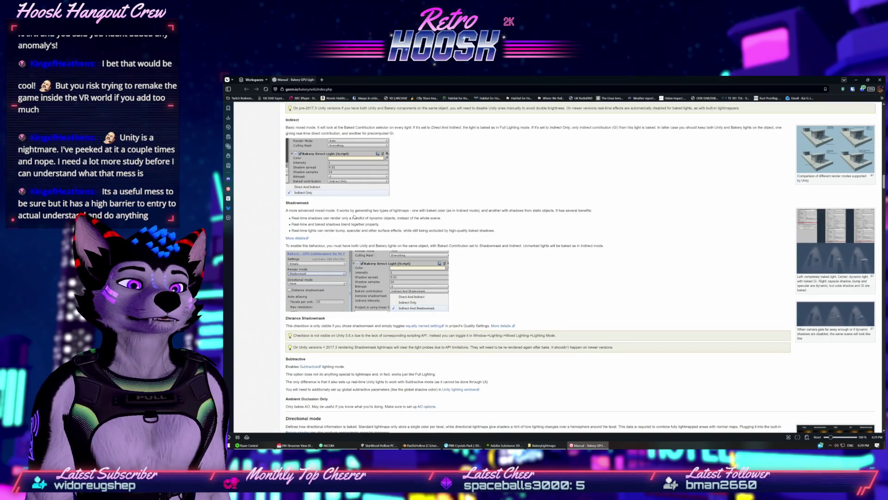
pyautogui.scroll(-2, 407, 228)
pyautogui.click(835, 234)
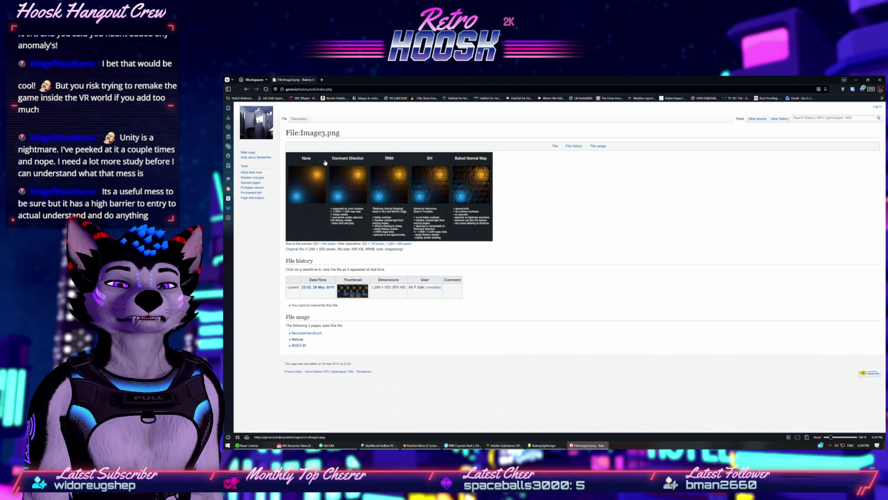
pyautogui.hotkey('alt', 'Left')
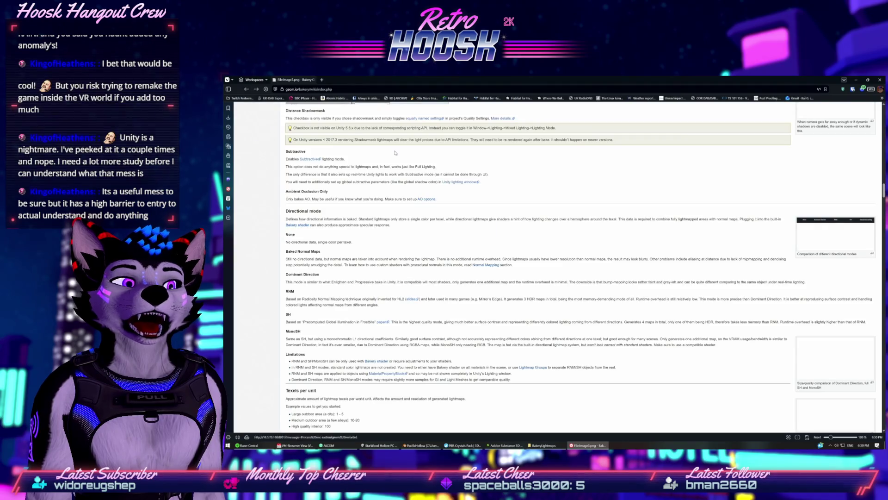
pyautogui.click(826, 360)
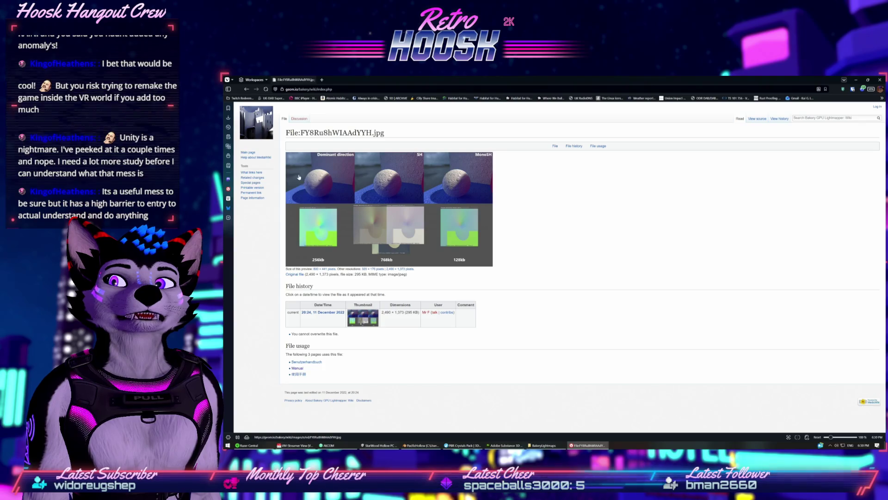
pyautogui.click(247, 89)
# - Jump to the manual's System requirements section, then return to the 'bakery lightmaps' search results
pyautogui.scroll(10, 461, 170)
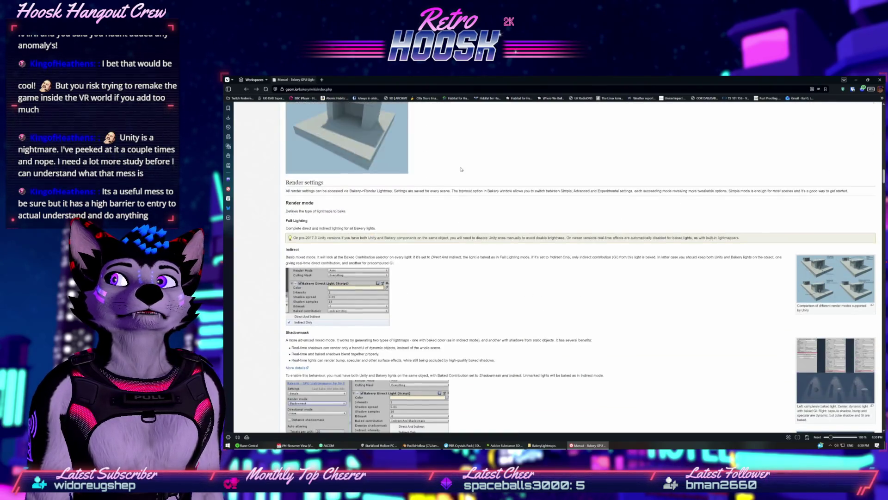
pyautogui.scroll(8, 461, 170)
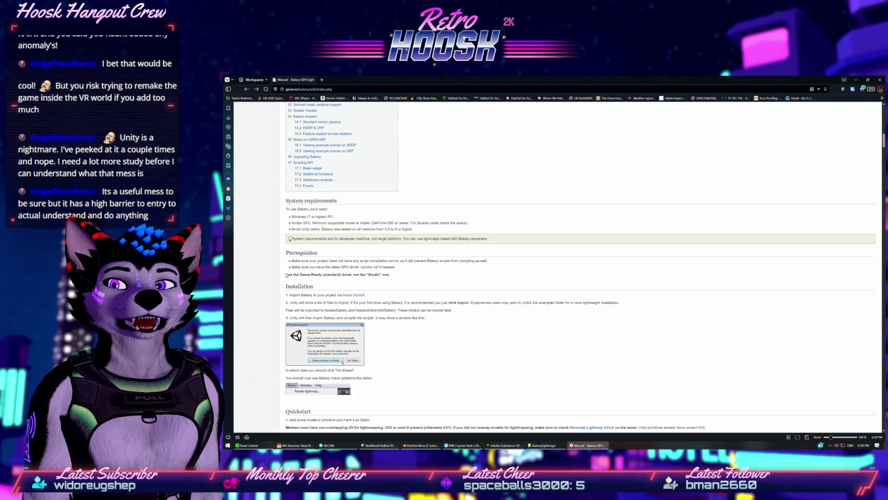
pyautogui.moveTo(286, 275); pyautogui.dragTo(397, 274)
pyautogui.scroll(6, 329, 260)
pyautogui.scroll(10, 330, 260)
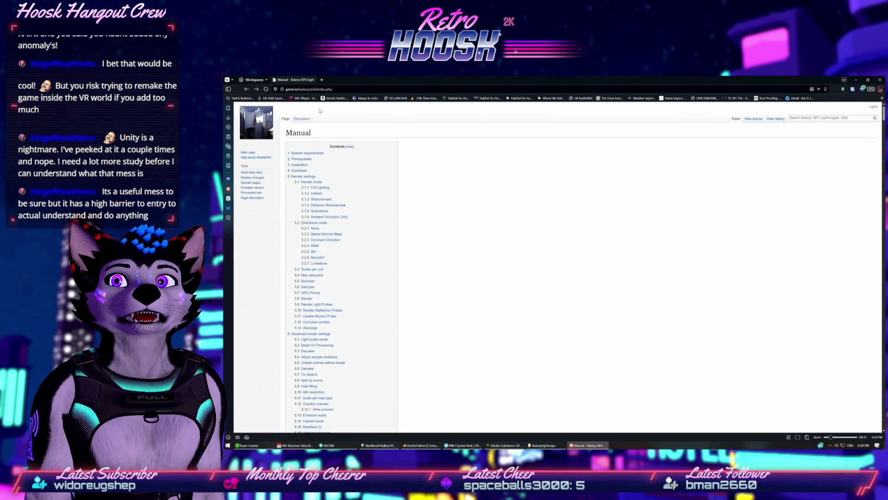
pyautogui.click(302, 153)
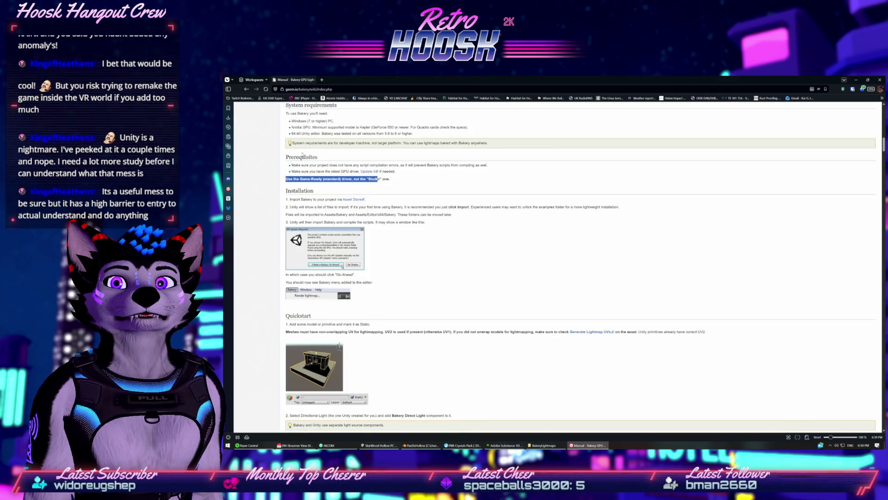
pyautogui.scroll(-10, 384, 207)
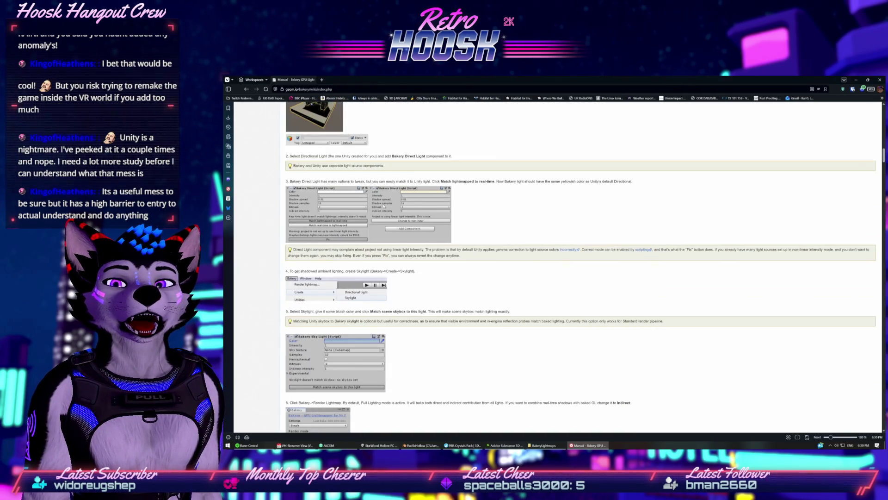
pyautogui.scroll(10, 384, 207)
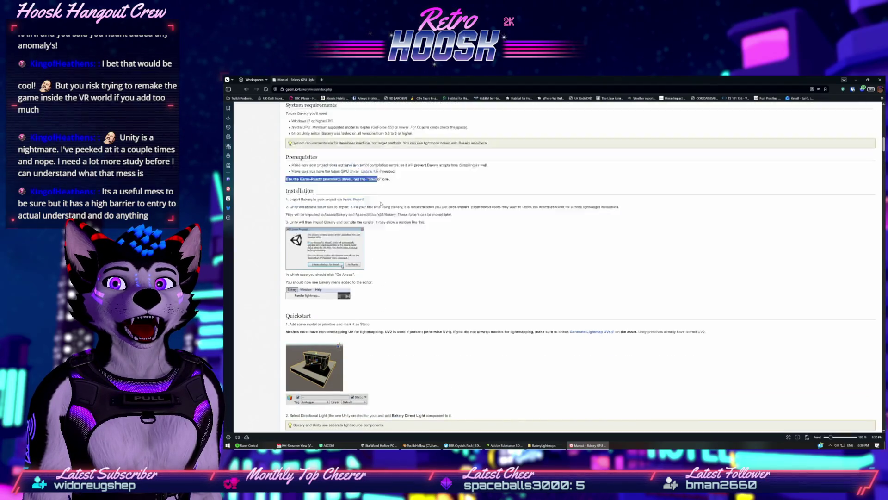
pyautogui.click(396, 248)
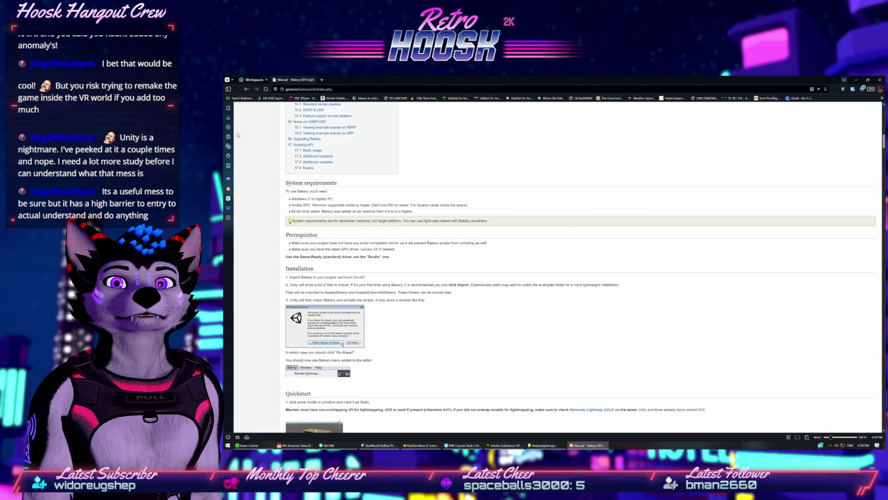
pyautogui.click(247, 89)
pyautogui.click(247, 89)
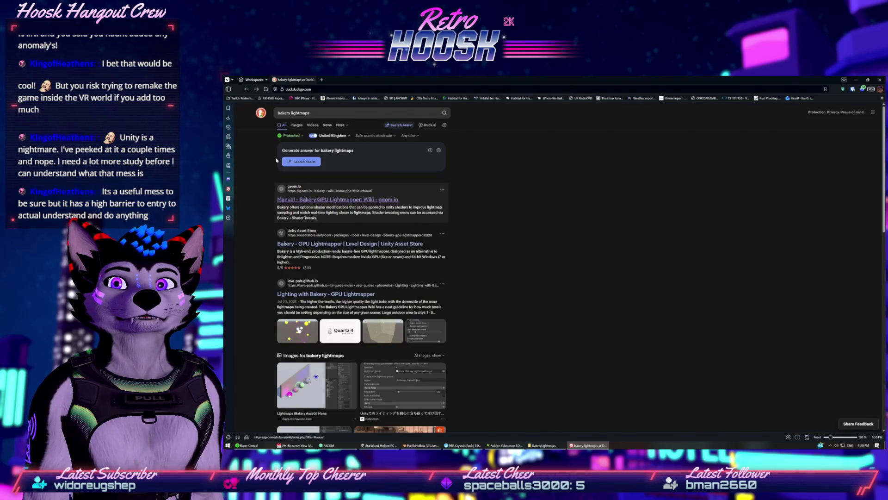
# - Open the Bakery - GPU Lightmapper Asset Store listing ($27.50), then close Substance 3D Painter
pyautogui.click(344, 220)
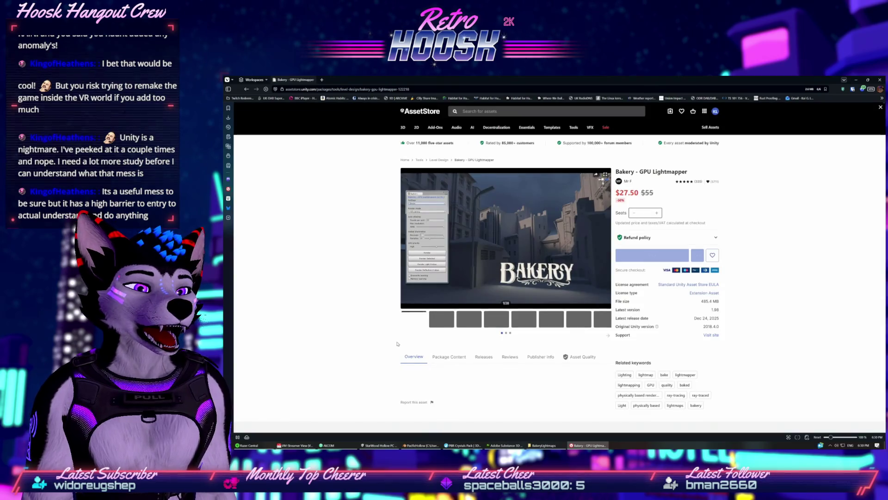
pyautogui.hotkey('alt', 'Tab')
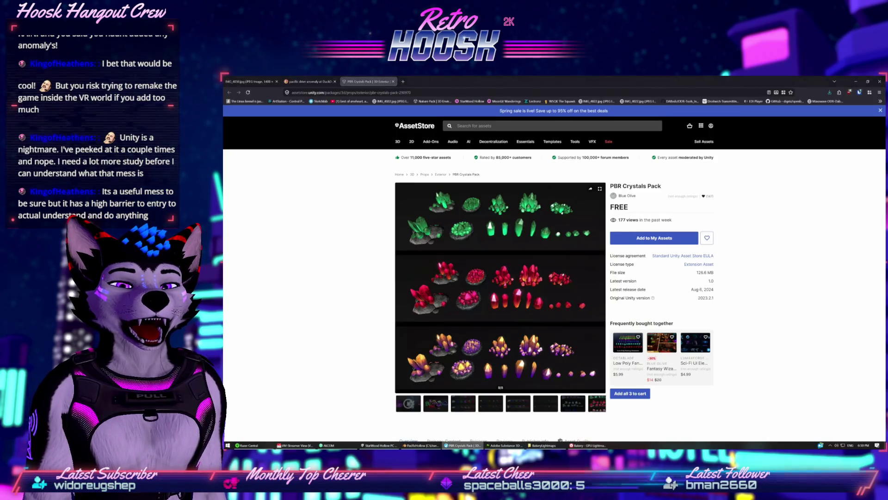
pyautogui.hotkey('alt', 'Tab')
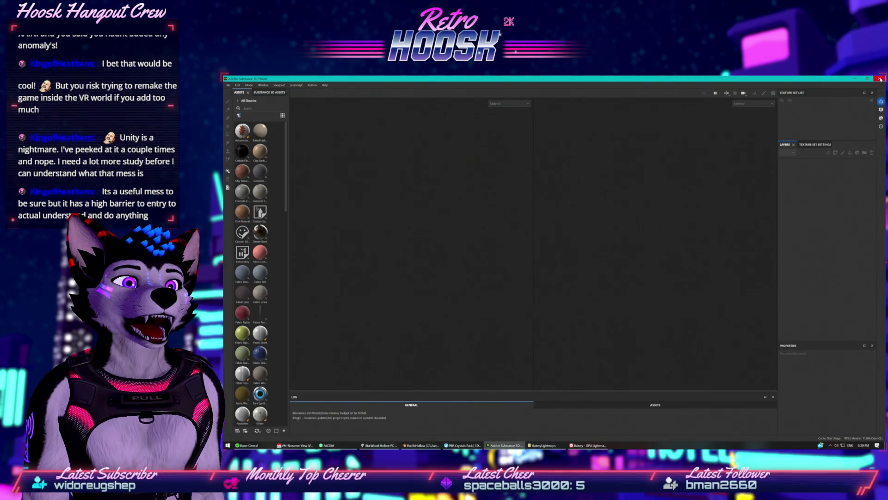
pyautogui.click(879, 78)
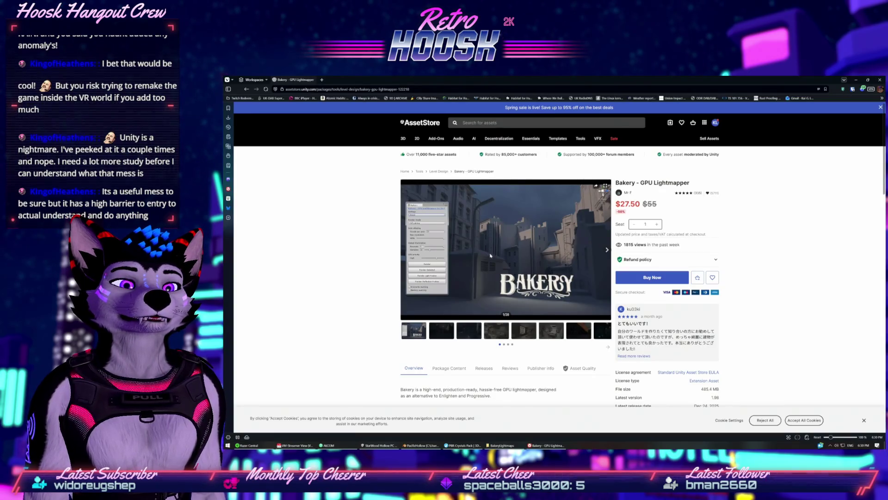
# - Flip through the Bakery product gallery up to the sci-fi corridor image
pyautogui.click(433, 334)
pyautogui.click(468, 332)
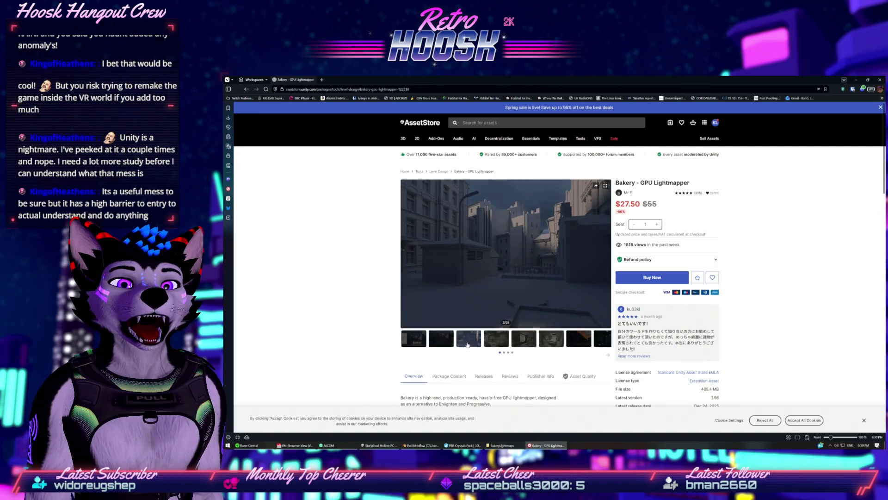
pyautogui.click(496, 353)
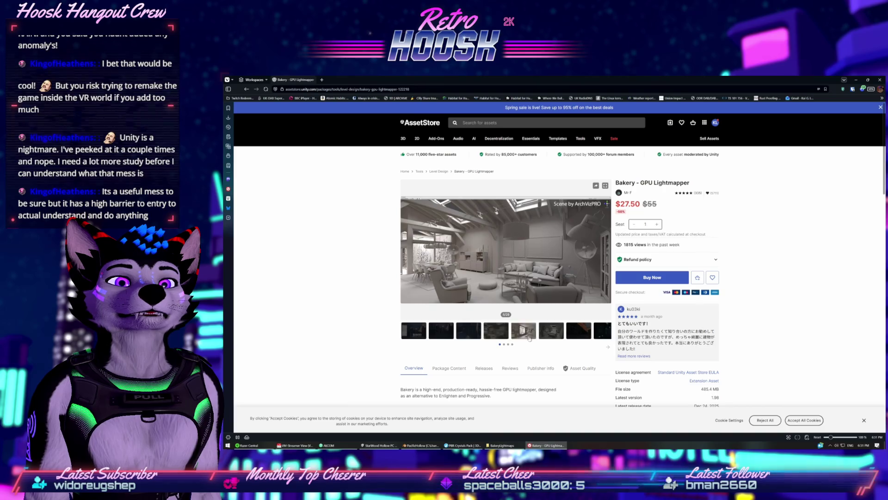
pyautogui.click(523, 330)
pyautogui.click(553, 330)
pyautogui.click(579, 330)
pyautogui.click(602, 330)
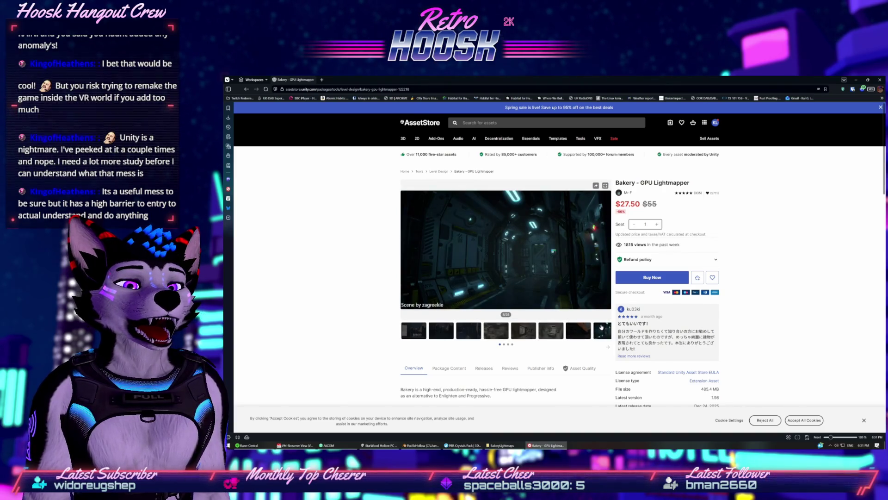
# - Highlight the requirement notes: Nvidia GPU needed, no AMD or Mac support, pre-2019.4 downloads
pyautogui.scroll(-3, 458, 318)
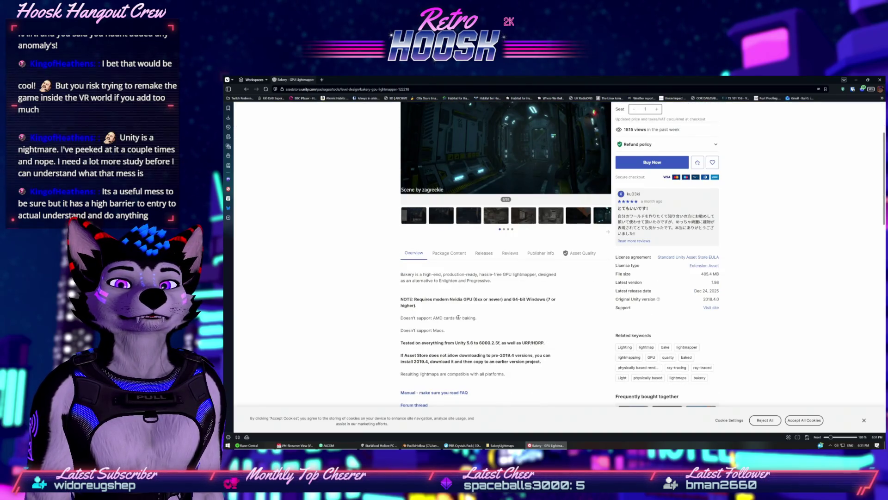
pyautogui.moveTo(388, 316); pyautogui.dragTo(494, 322)
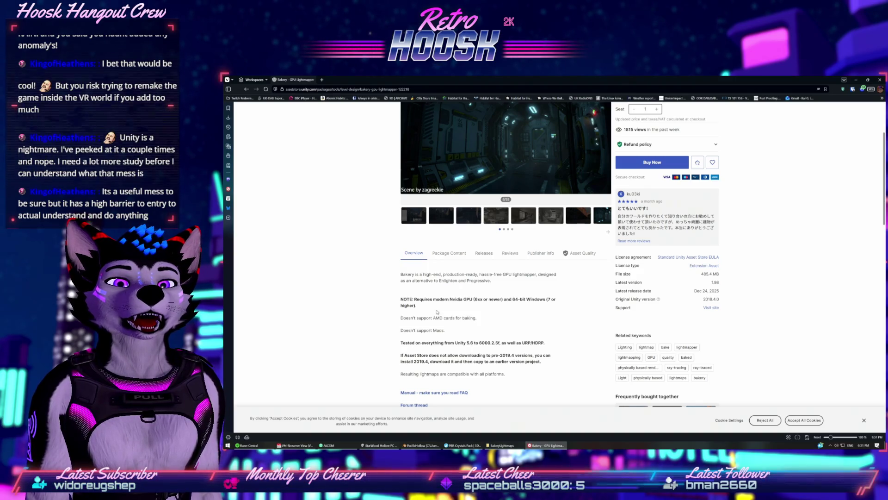
pyautogui.moveTo(417, 306); pyautogui.dragTo(416, 296)
pyautogui.click(416, 297)
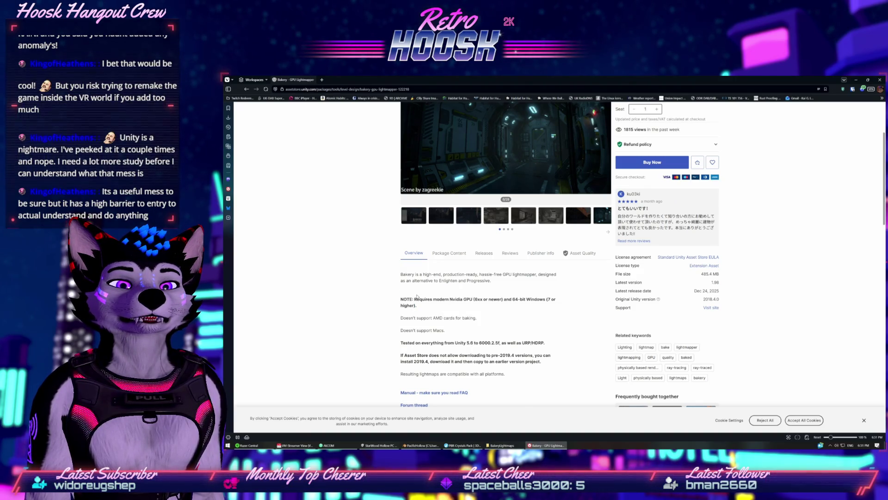
pyautogui.moveTo(397, 354); pyautogui.dragTo(518, 363)
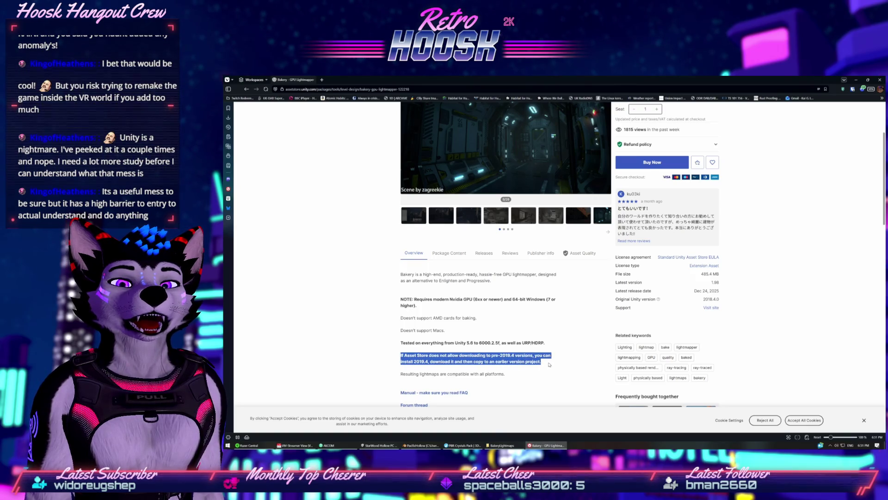
pyautogui.click(482, 326)
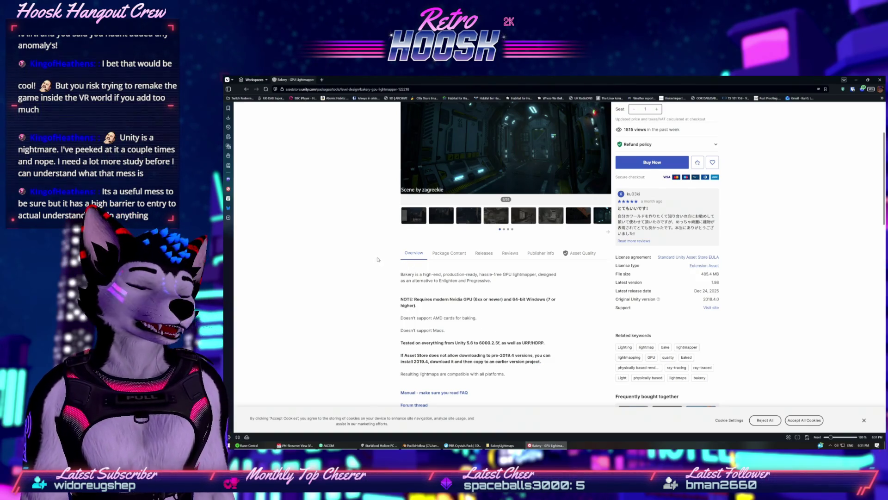
pyautogui.scroll(-2, 378, 276)
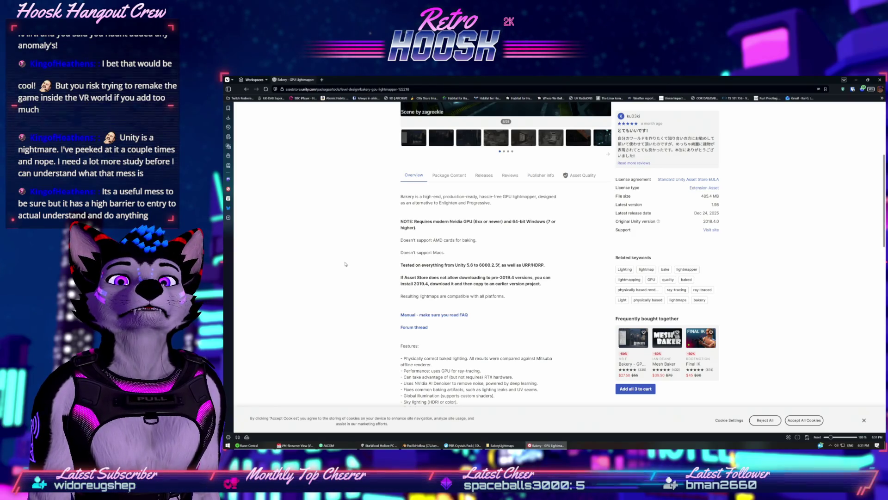
pyautogui.moveTo(403, 251)
pyautogui.mouseDown()
pyautogui.moveTo(427, 252)
pyautogui.moveTo(412, 241)
pyautogui.mouseUp()
pyautogui.click(402, 236)
# - Scroll through the Bakery feature list and start a new browser tab for the wiki
pyautogui.scroll(4, 407, 250)
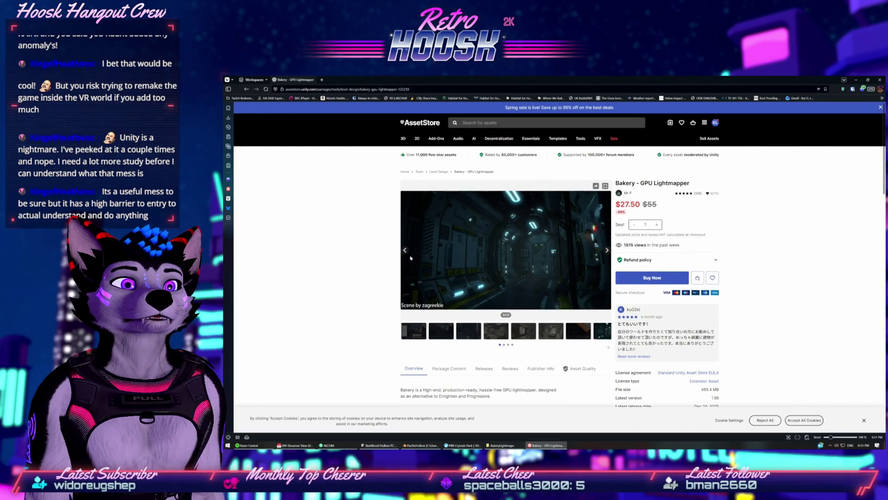
pyautogui.scroll(-2, 411, 258)
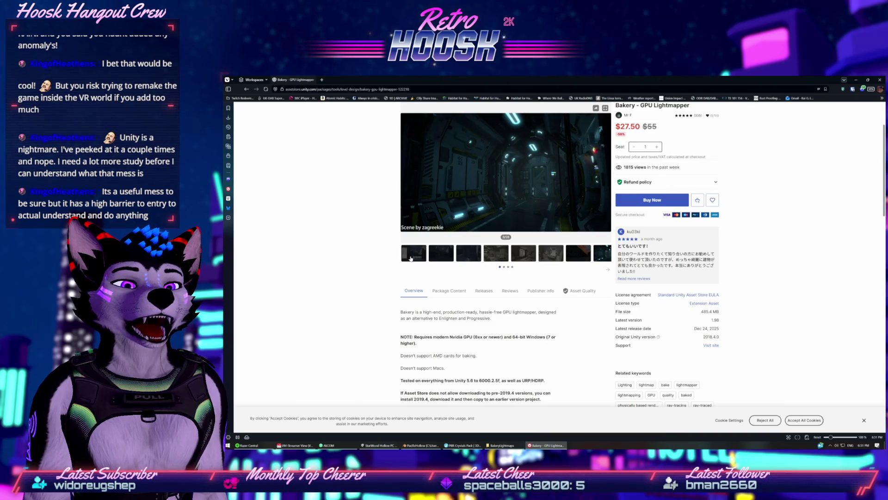
pyautogui.scroll(-2, 411, 257)
pyautogui.scroll(-4, 411, 257)
pyautogui.scroll(-4, 410, 257)
pyautogui.scroll(-3, 411, 259)
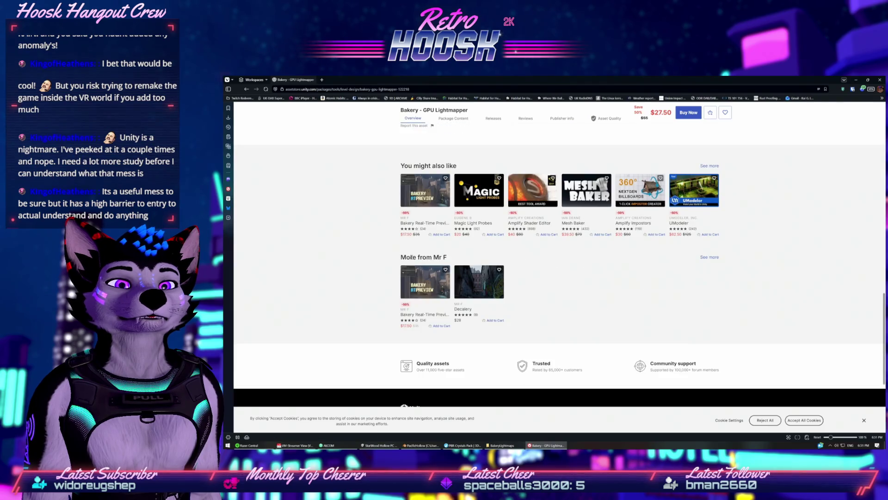
pyautogui.scroll(12, 411, 258)
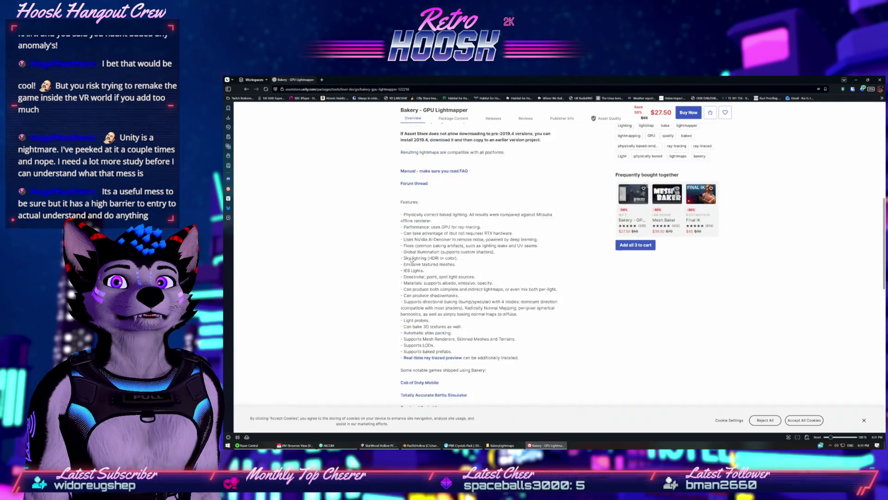
pyautogui.scroll(6, 411, 257)
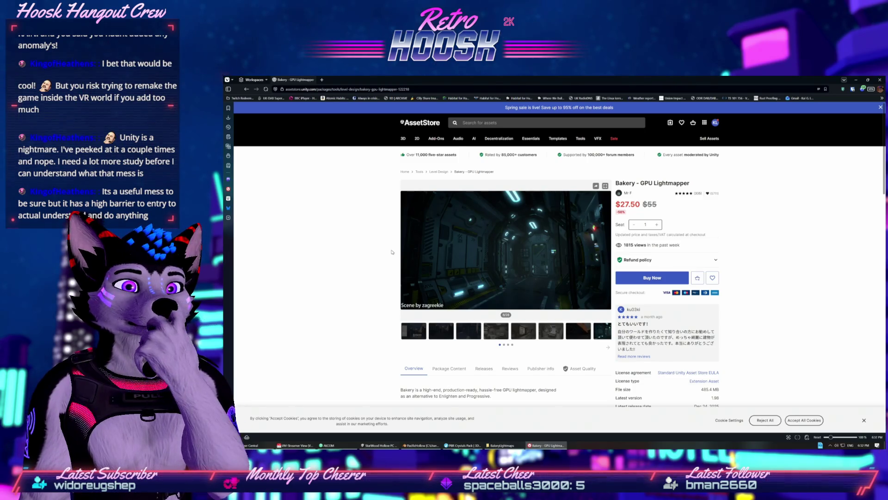
pyautogui.scroll(-2, 435, 272)
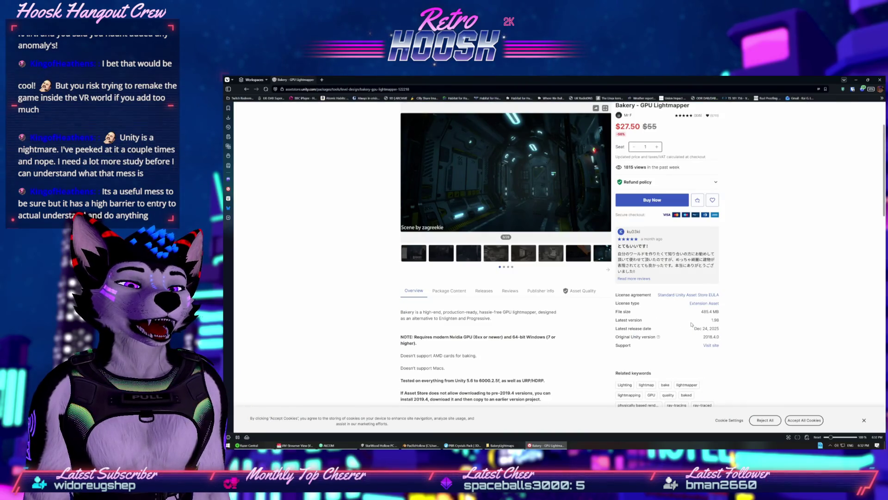
pyautogui.hotkey('ctrl', 't')
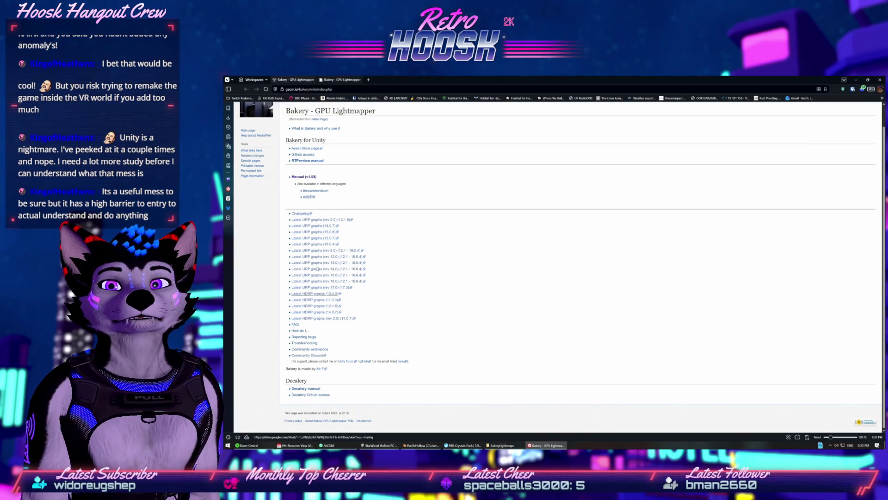
# - Read the 'What is Bakery and why use it' wiki article, then minimize the browser
pyautogui.scroll(1, 312, 281)
pyautogui.click(307, 151)
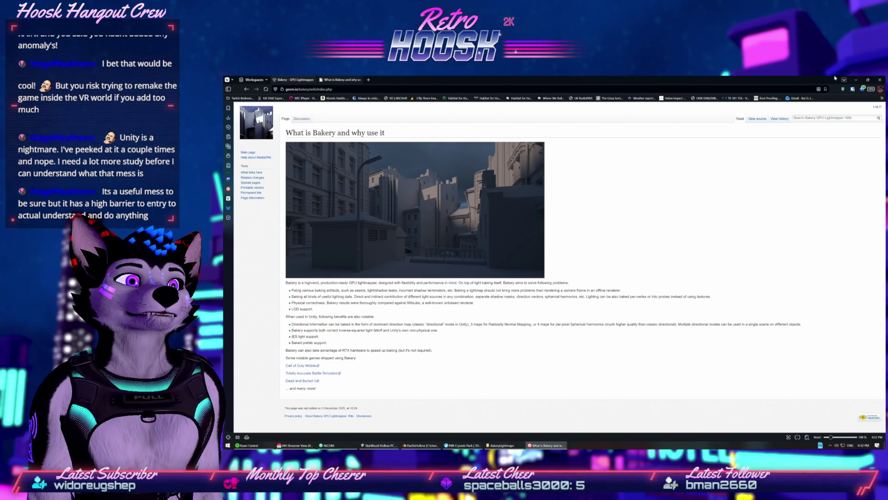
pyautogui.click(855, 80)
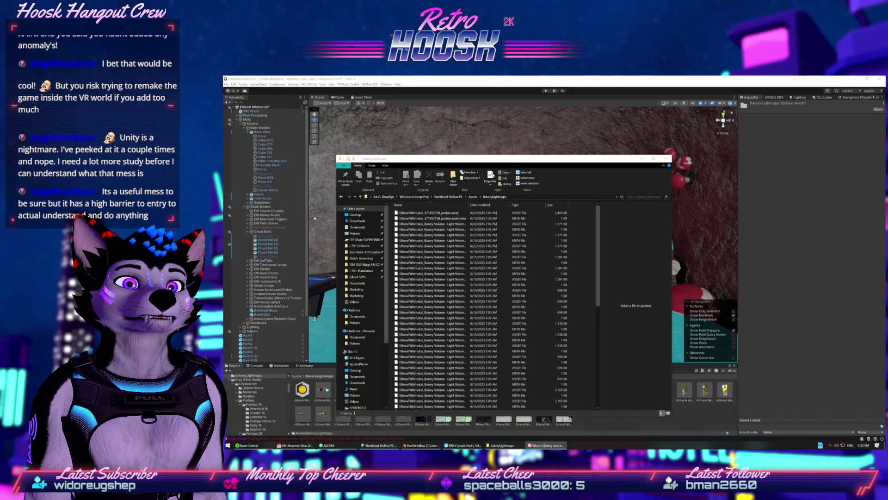
# - Hide the lightmaps folder window and frame the pool table beside the Cave in the Scene view
pyautogui.click(653, 159)
pyautogui.moveTo(383, 212); pyautogui.dragTo(500, 212)
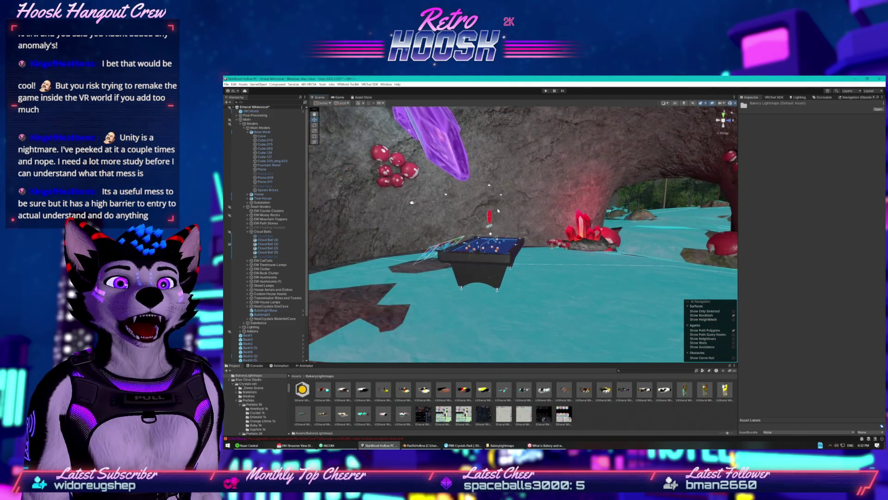
pyautogui.click(500, 212)
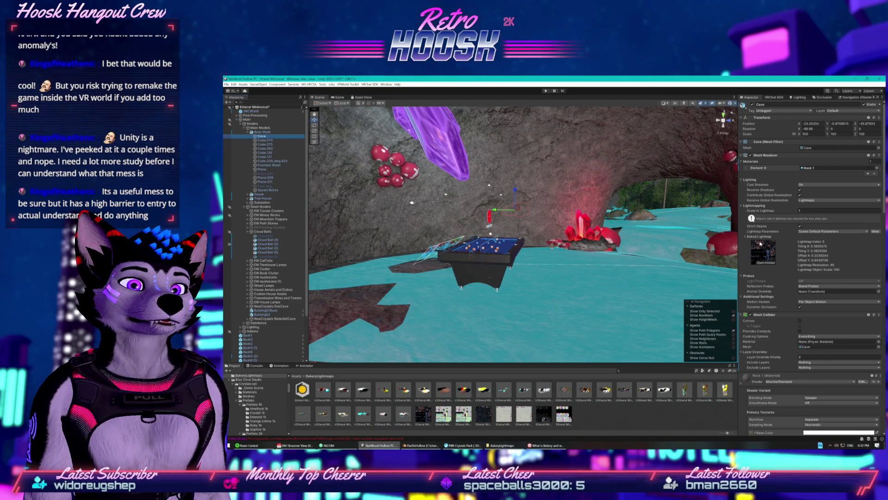
pyautogui.moveTo(698, 204); pyautogui.dragTo(664, 226)
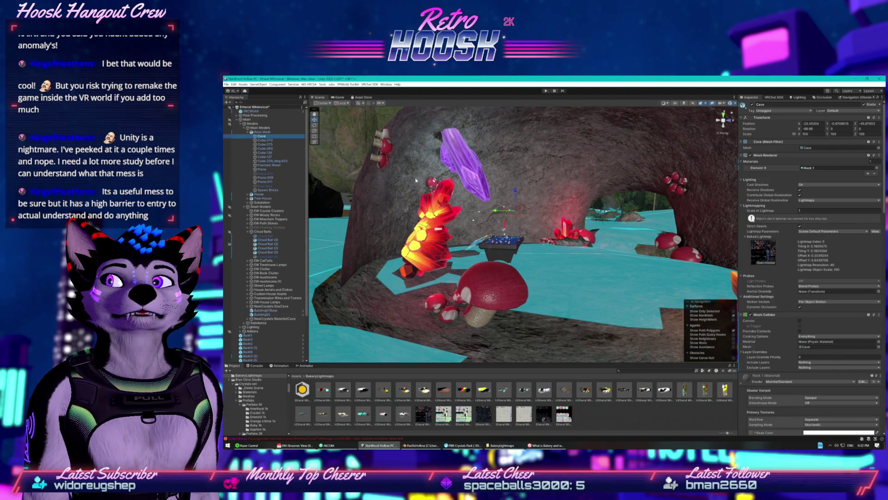
pyautogui.click(504, 240)
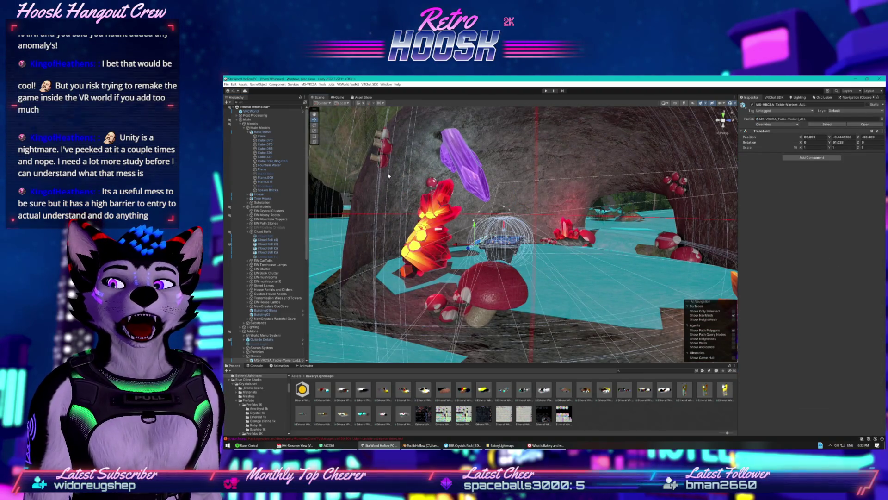
pyautogui.scroll(-3, 259, 248)
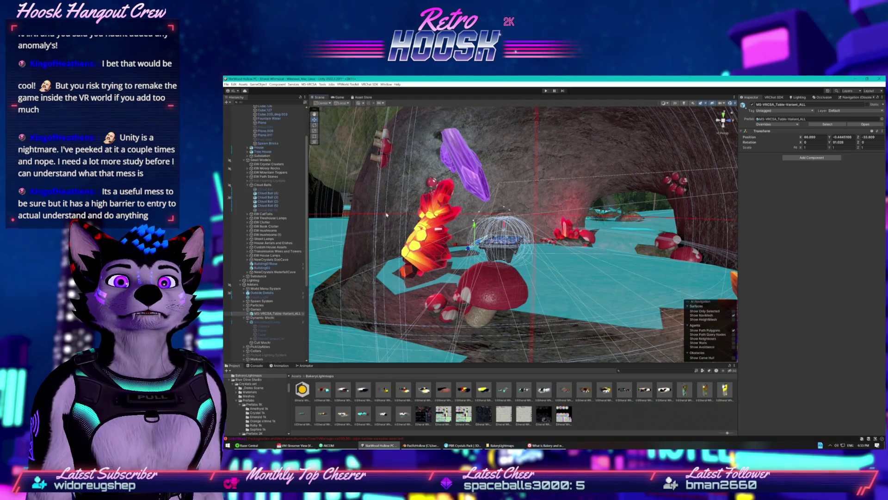
pyautogui.scroll(10, 415, 190)
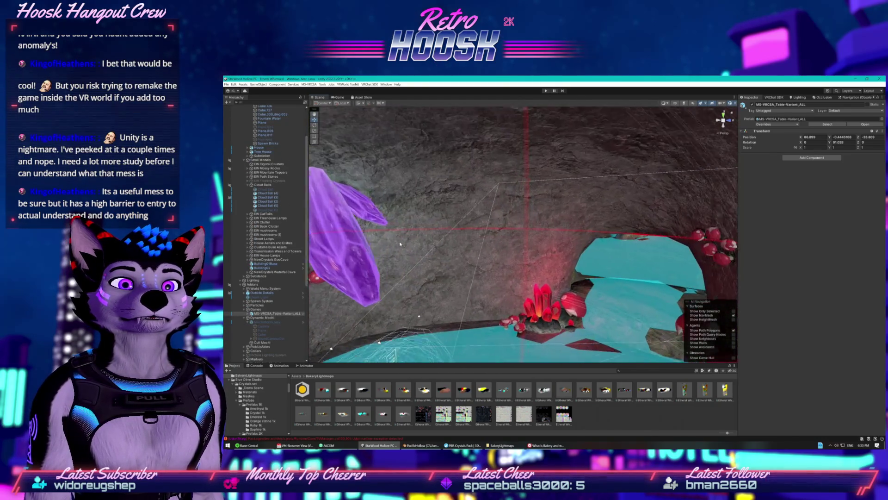
pyautogui.scroll(5, 530, 216)
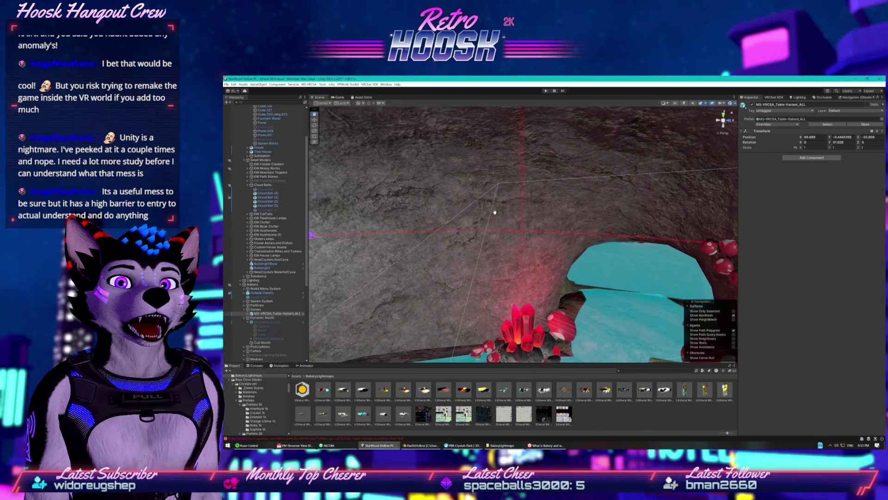
pyautogui.press('f')
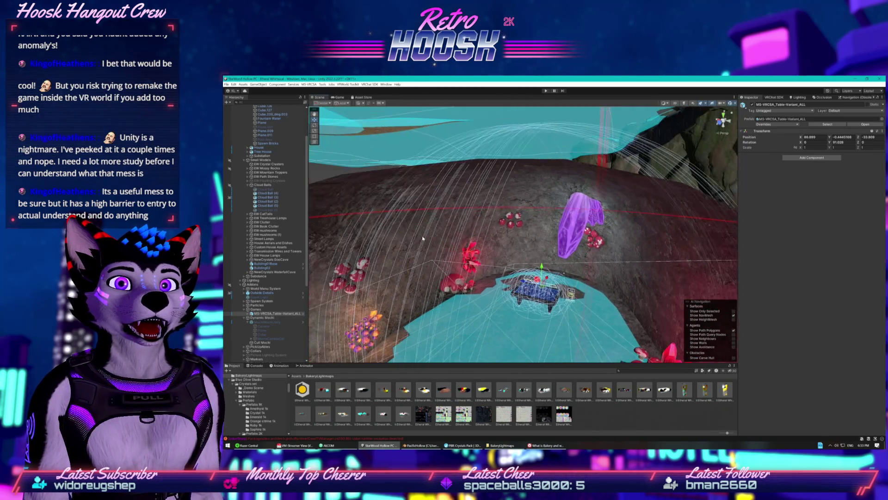
pyautogui.scroll(10, 473, 236)
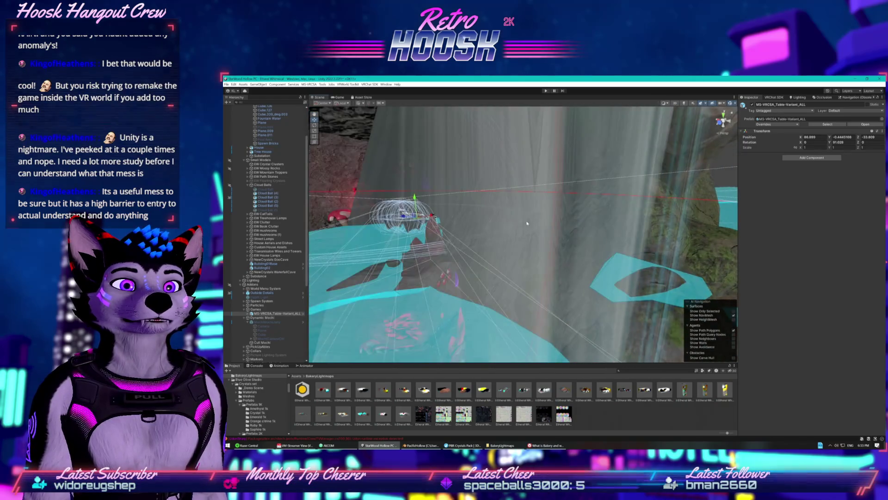
pyautogui.press('f')
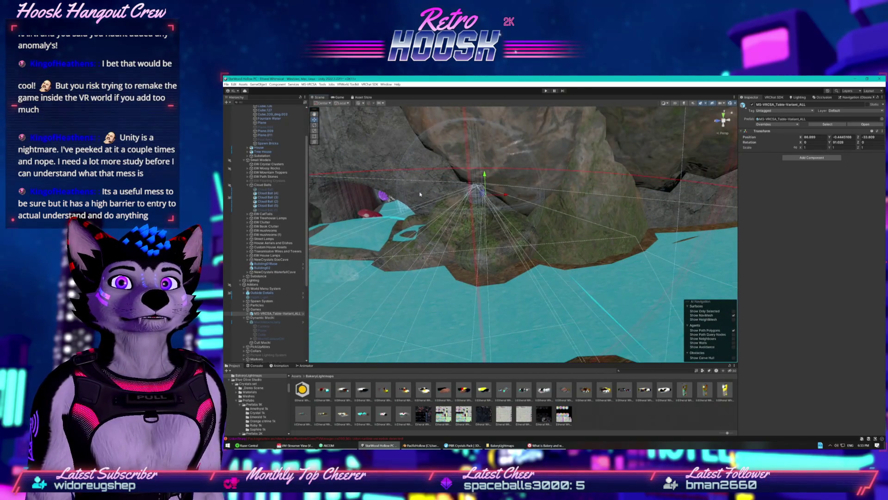
# - Inspect the VolumetricFog, Plane and Cave objects' settings in the Inspector
pyautogui.click(380, 146)
pyautogui.scroll(5, 285, 248)
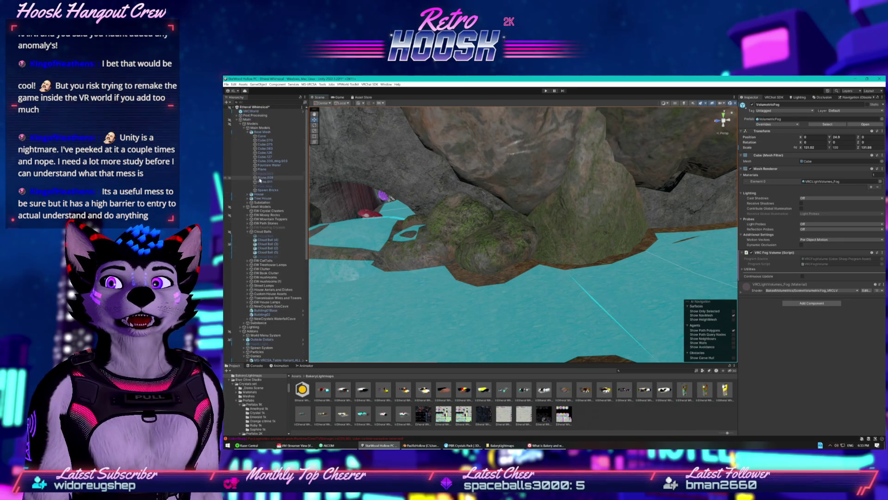
pyautogui.click(262, 170)
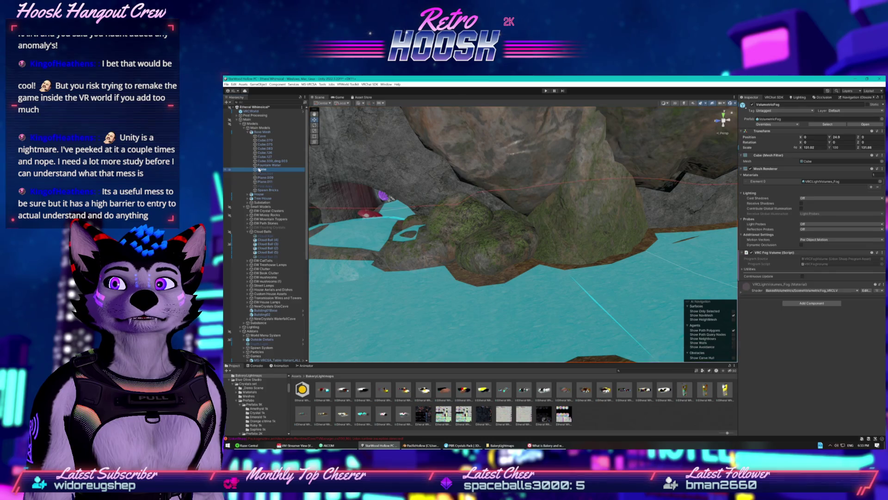
pyautogui.click(261, 136)
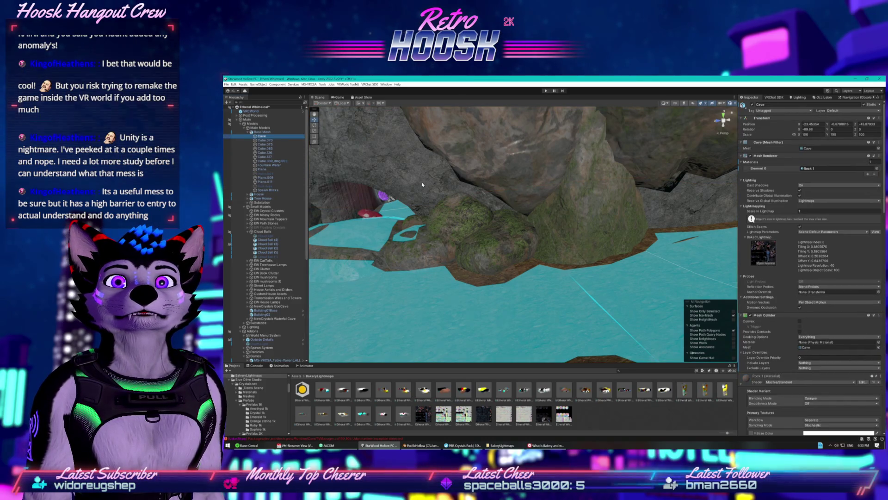
pyautogui.scroll(-2, 440, 241)
pyautogui.hotkey('alt', 'Tab')
pyautogui.hotkey('alt', 'Tab')
pyautogui.hotkey('alt', 'Tab')
# - Orbit the Blender terrain edge-on and toggle visibility of the front strip and a background object
pyautogui.press('Tab')
pyautogui.scroll(10, 492, 344)
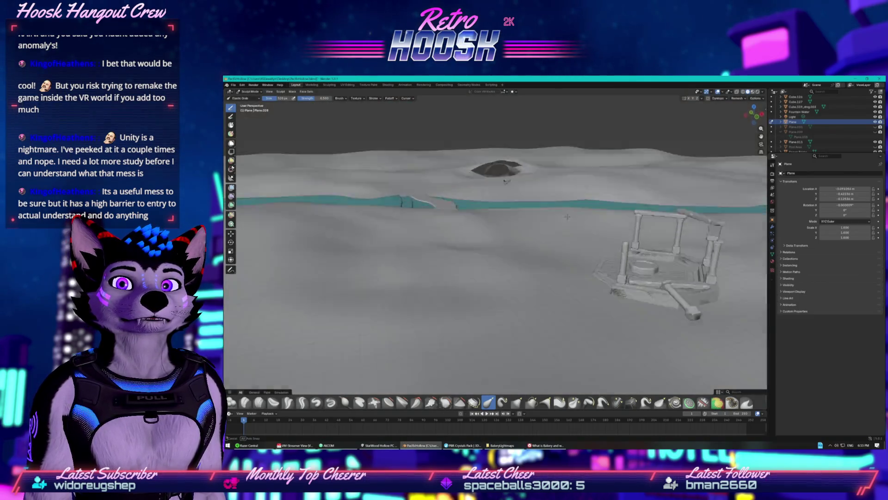
pyautogui.moveTo(567, 216)
pyautogui.mouseDown()
pyautogui.moveTo(571, 230)
pyautogui.moveTo(545, 224)
pyautogui.mouseUp()
pyautogui.scroll(3, 571, 231)
pyautogui.scroll(2, 575, 234)
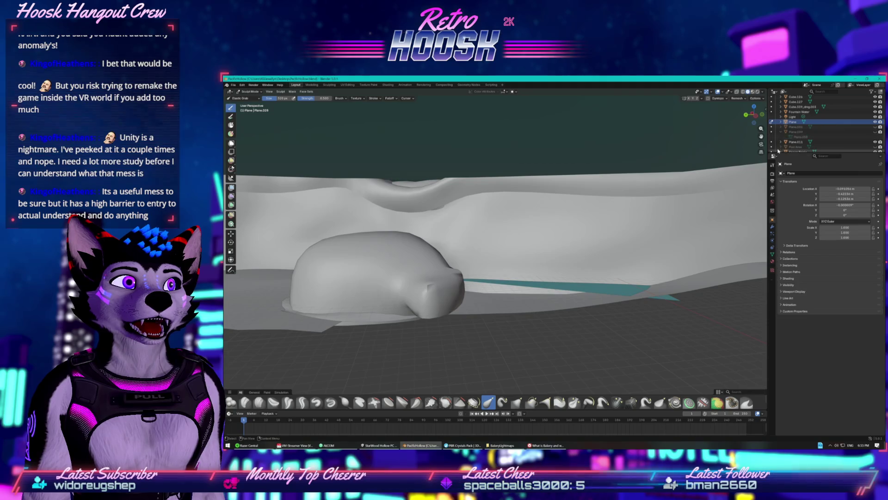
pyautogui.click(875, 122)
pyautogui.click(875, 122)
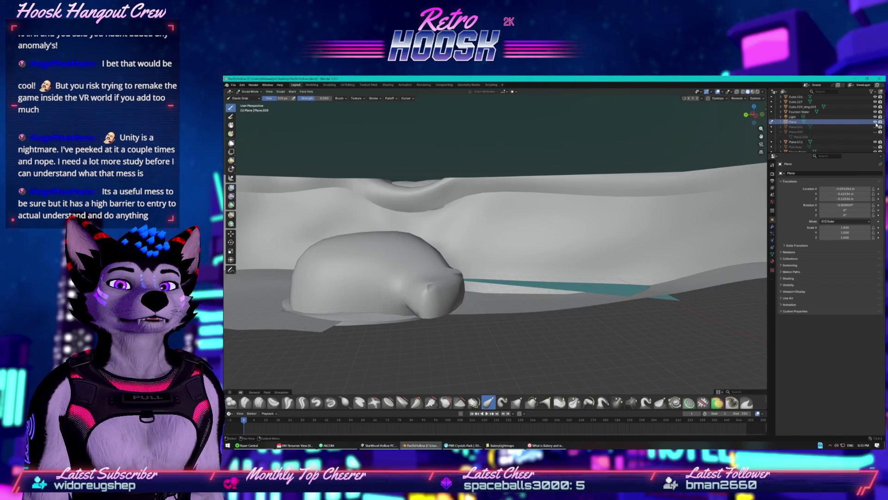
pyautogui.click(874, 143)
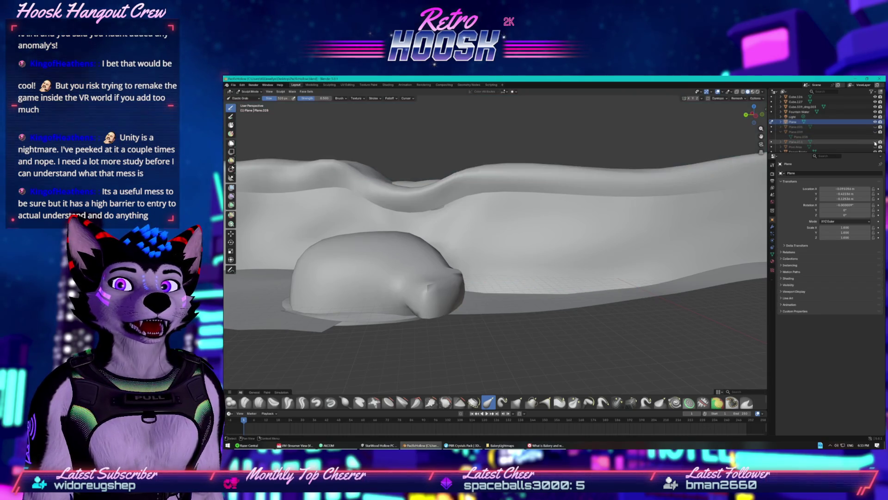
pyautogui.click(874, 143)
pyautogui.scroll(-1, 870, 144)
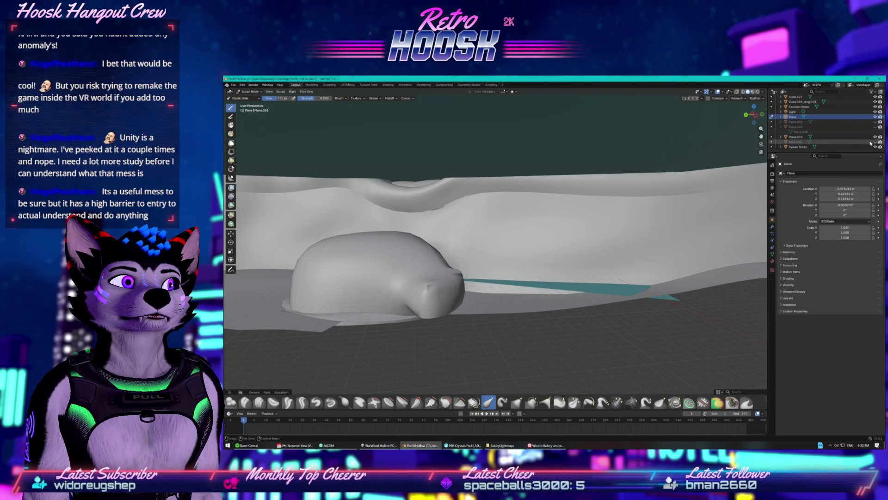
pyautogui.scroll(5, 868, 121)
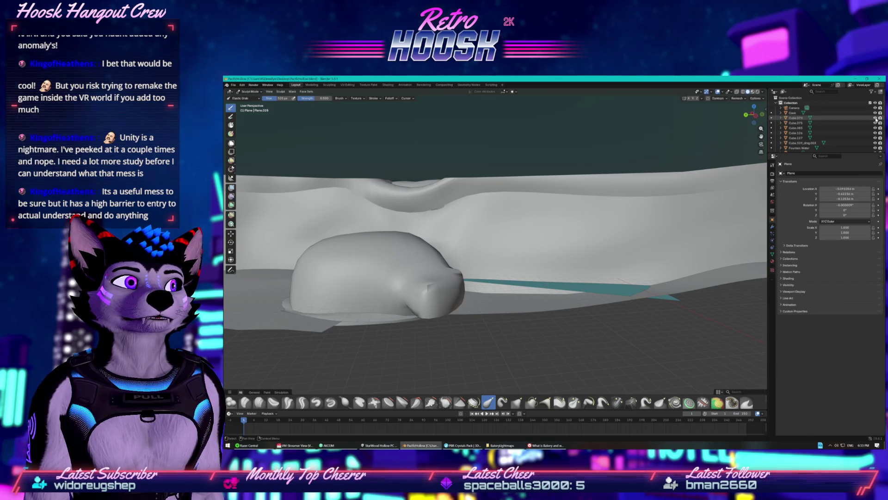
# - Hide Cave and toggle Cube.075 to confirm it forms the arch rock, then minimize Blender
pyautogui.click(874, 113)
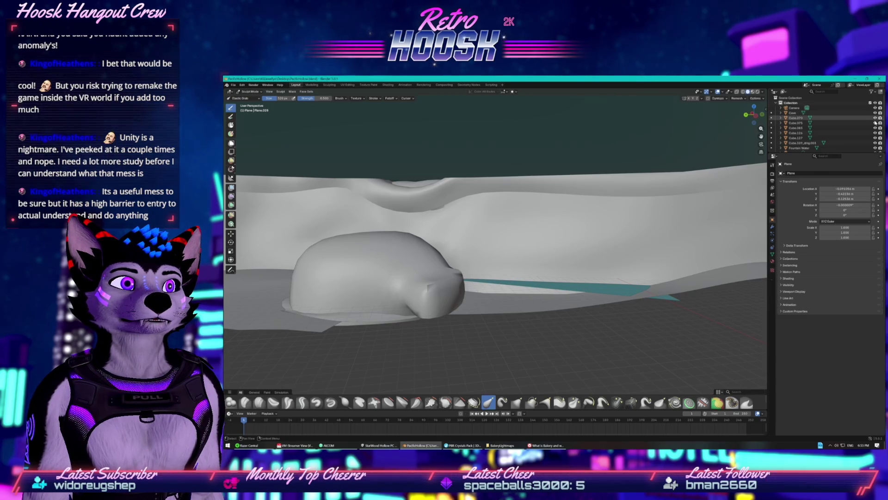
pyautogui.click(875, 123)
pyautogui.click(875, 123)
pyautogui.click(875, 123)
pyautogui.click(875, 123)
pyautogui.click(857, 81)
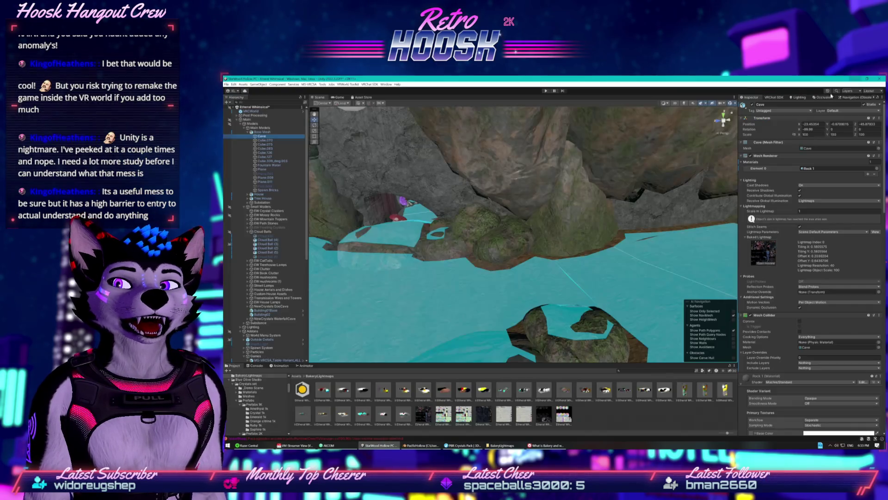
# - Select Cube.075 and orbit and zoom the Scene view around the arch and forest lake
pyautogui.click(265, 144)
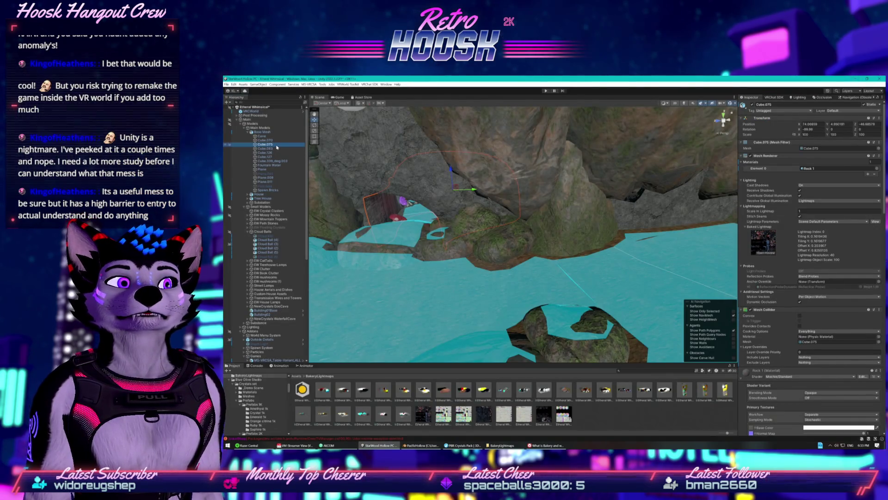
pyautogui.moveTo(652, 202); pyautogui.dragTo(607, 217)
pyautogui.scroll(6, 606, 216)
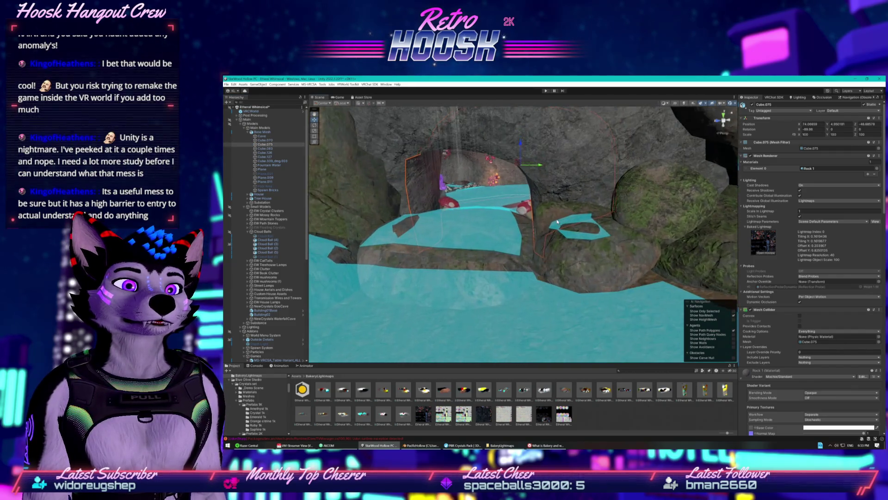
pyautogui.moveTo(538, 205); pyautogui.dragTo(611, 246)
pyautogui.scroll(-5, 608, 243)
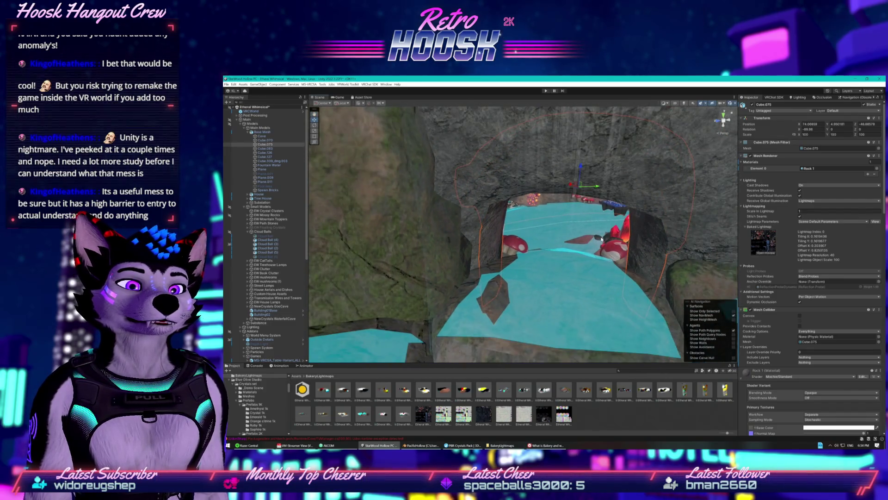
pyautogui.scroll(-5, 604, 241)
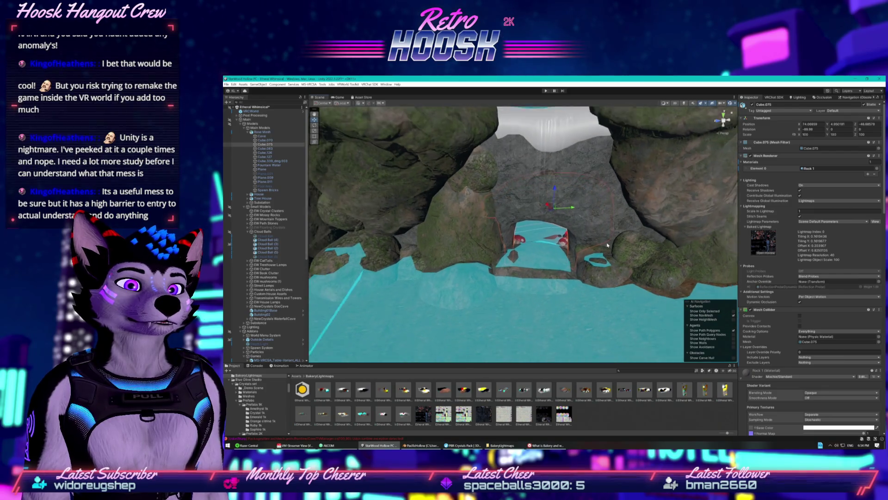
pyautogui.scroll(-6, 602, 231)
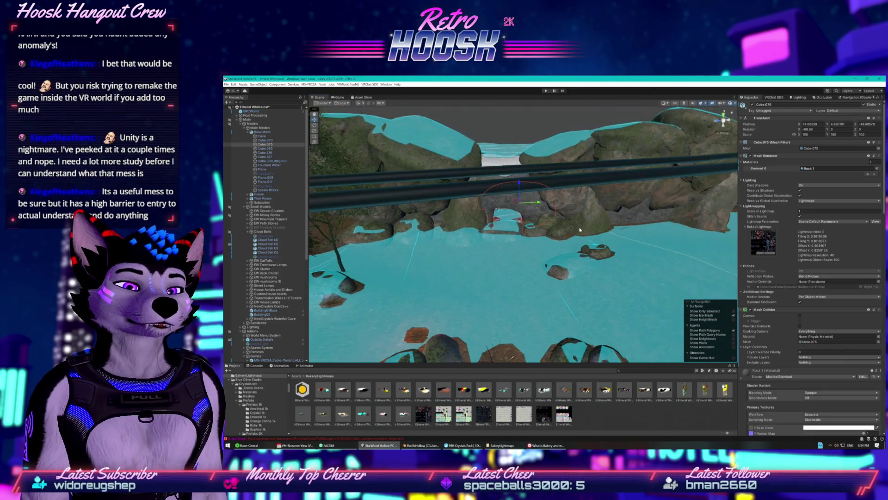
pyautogui.scroll(-8, 592, 211)
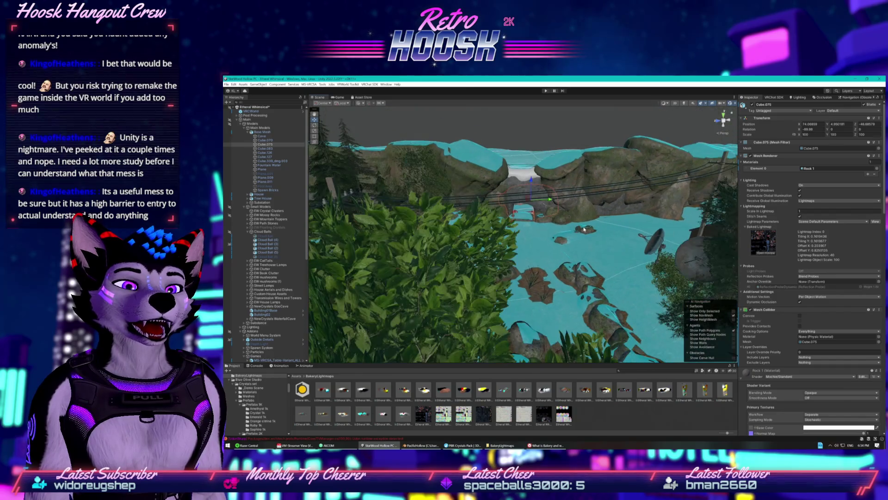
pyautogui.scroll(-6, 587, 230)
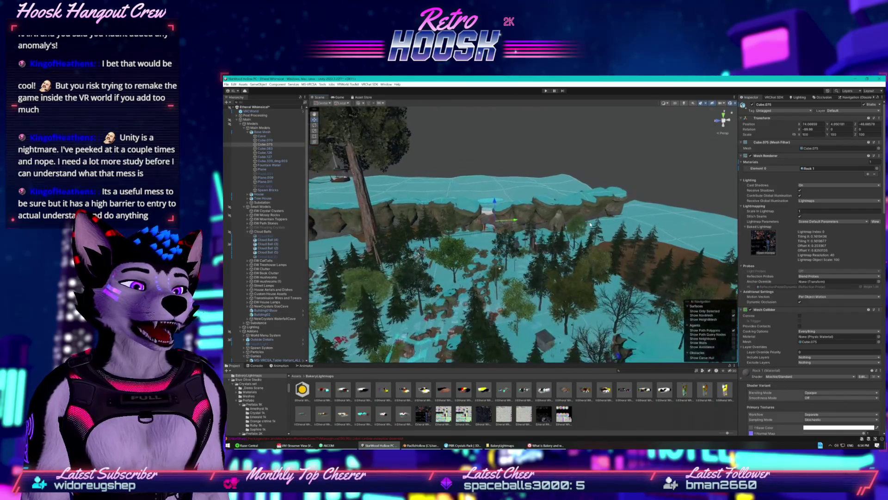
pyautogui.scroll(-4, 601, 220)
pyautogui.scroll(15, 604, 218)
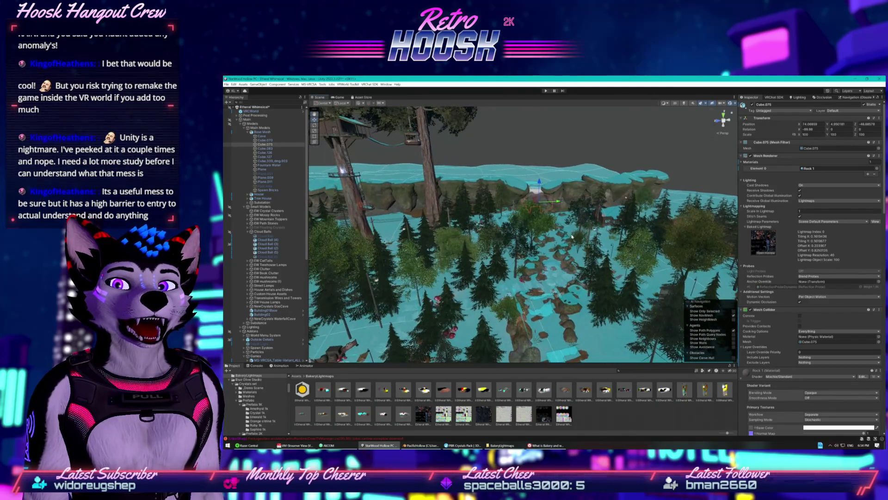
pyautogui.scroll(-10, 596, 239)
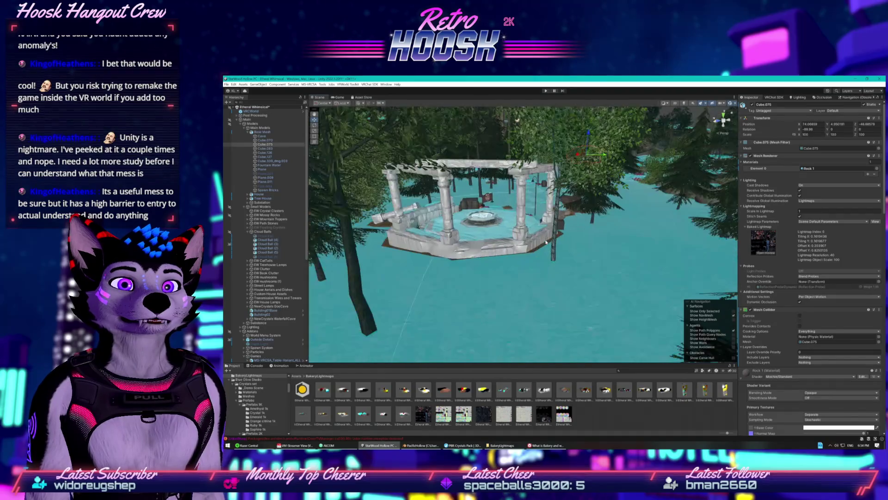
# - Select and collapse the Cloud Balls group, then open the Package Manager
pyautogui.click(255, 231)
pyautogui.click(251, 232)
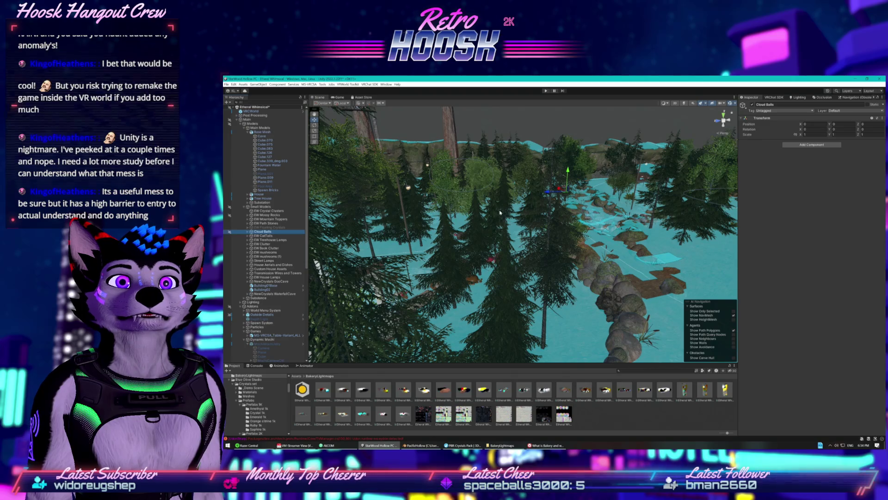
pyautogui.click(234, 91)
pyautogui.click(247, 92)
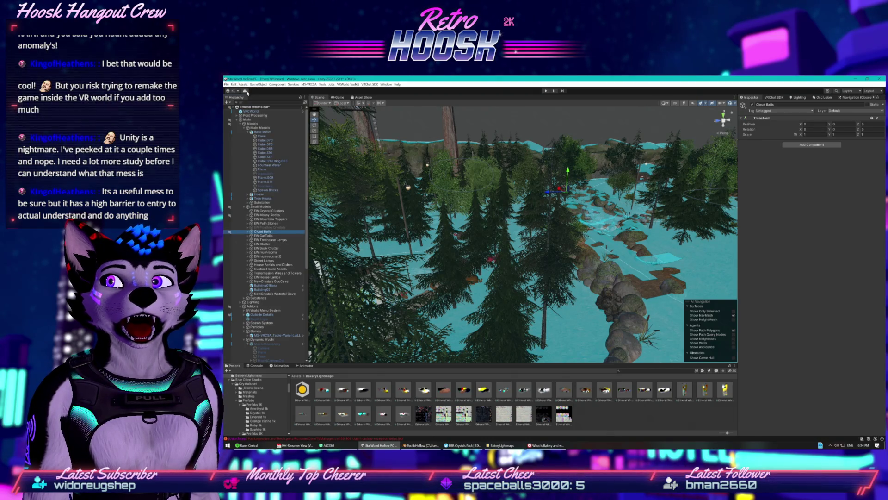
pyautogui.click(246, 91)
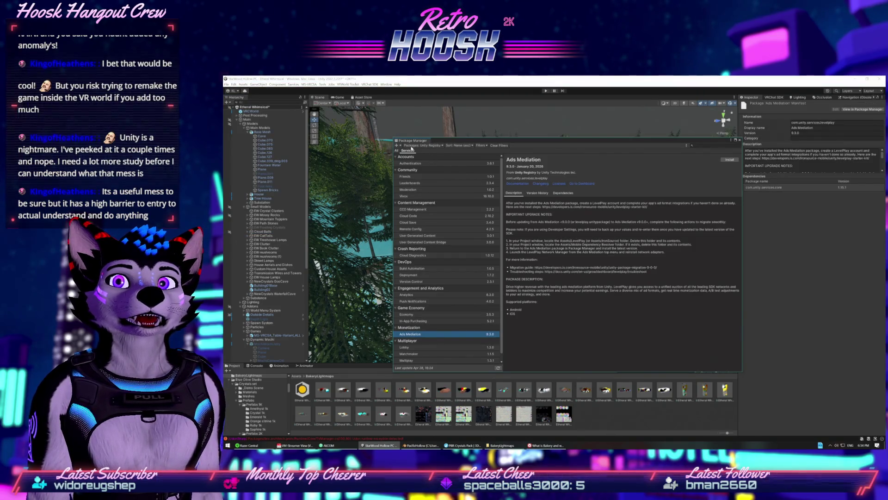
# - Switch Package Manager to My Assets and view Solar Panel, Free PBR Lamps and Electrical Substation Free
pyautogui.click(422, 146)
pyautogui.click(414, 153)
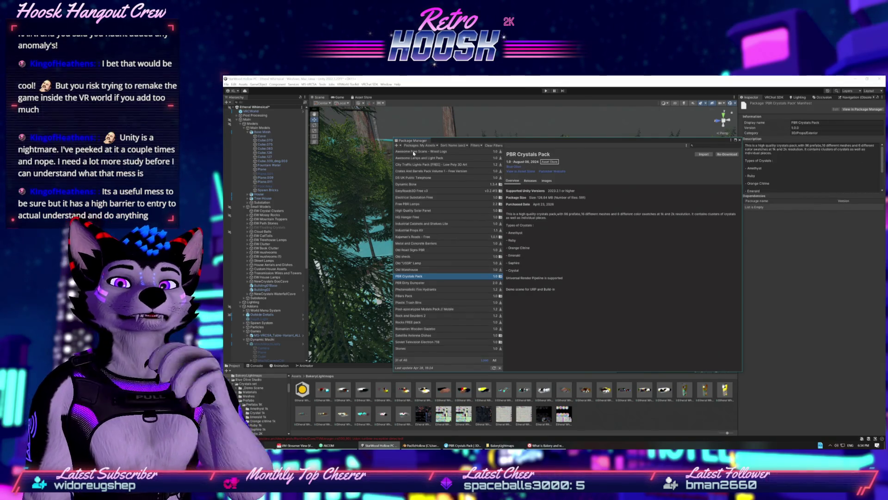
pyautogui.press('Up')
pyautogui.press('Up')
pyautogui.press('Up')
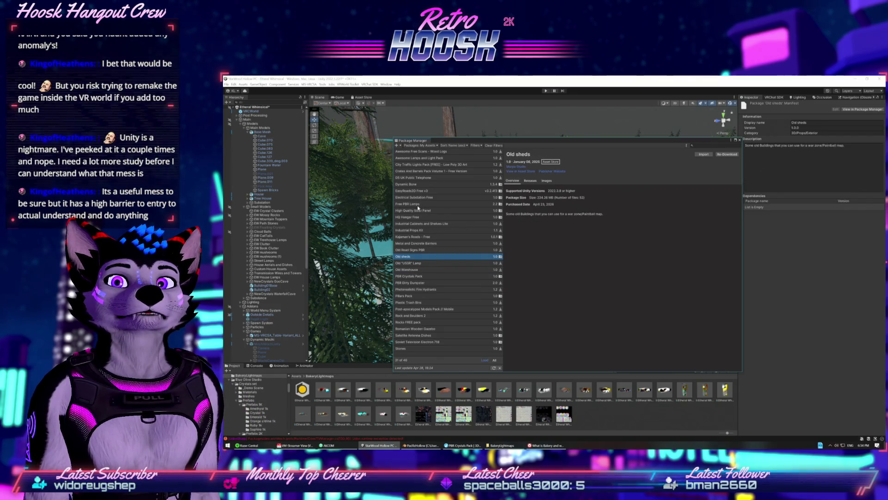
pyautogui.click(411, 211)
pyautogui.click(411, 205)
pyautogui.press('Down')
pyautogui.click(411, 205)
pyautogui.click(411, 199)
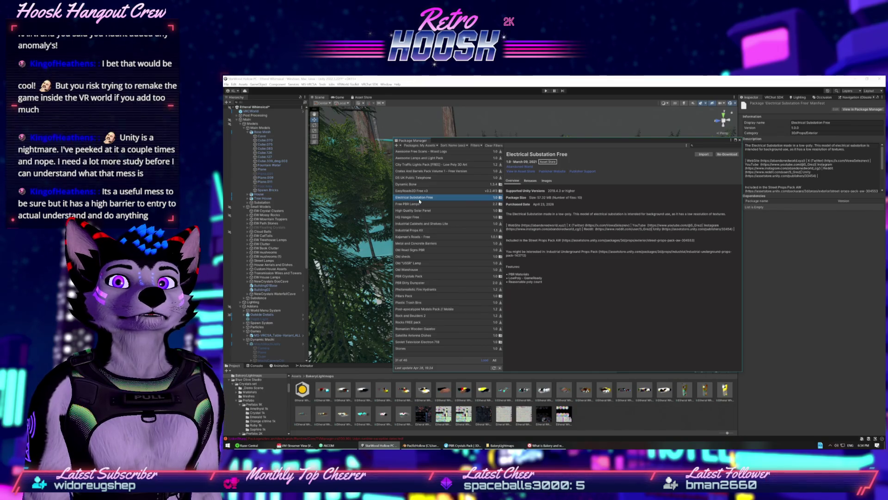
# - Browse Dynamic Bone, Crates And Barrels and City Traffic Lights previews, ending on Awesome Lamps and Light Pack
pyautogui.click(414, 184)
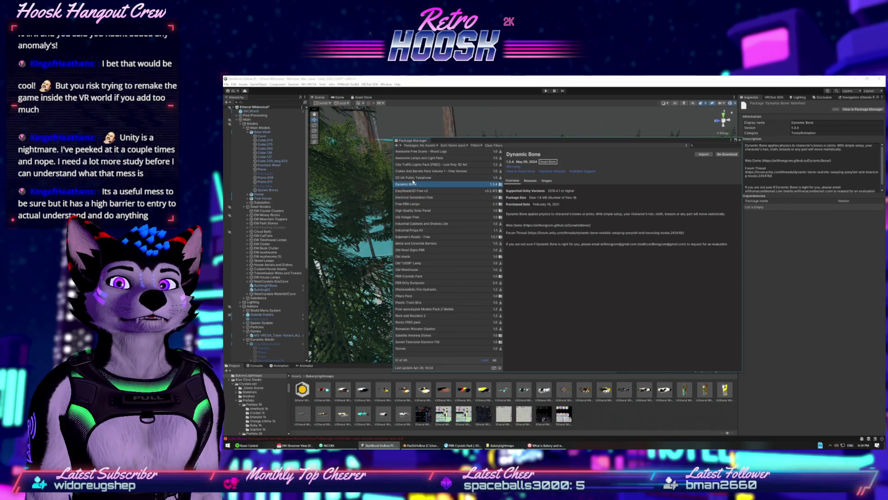
pyautogui.click(421, 172)
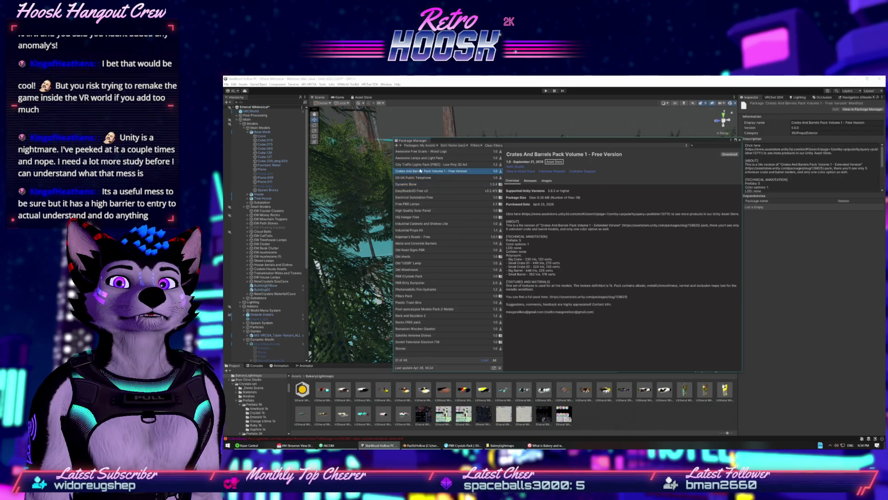
pyautogui.click(420, 165)
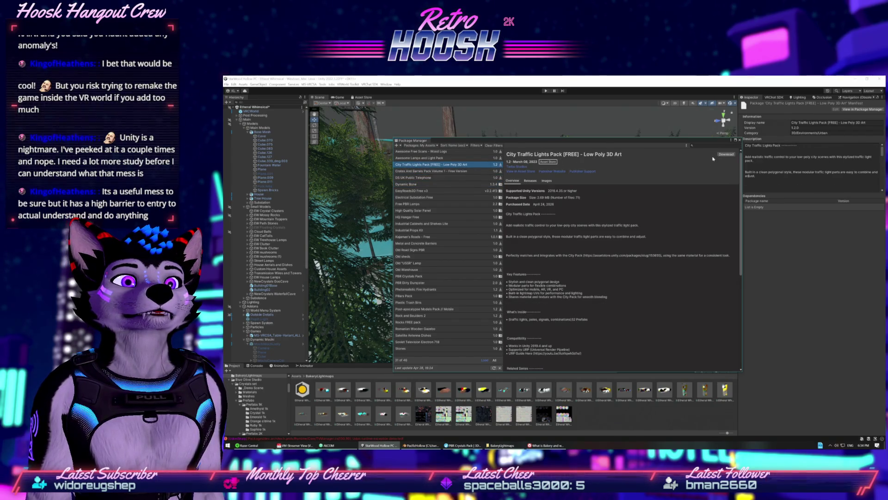
pyautogui.click(532, 180)
pyautogui.click(546, 180)
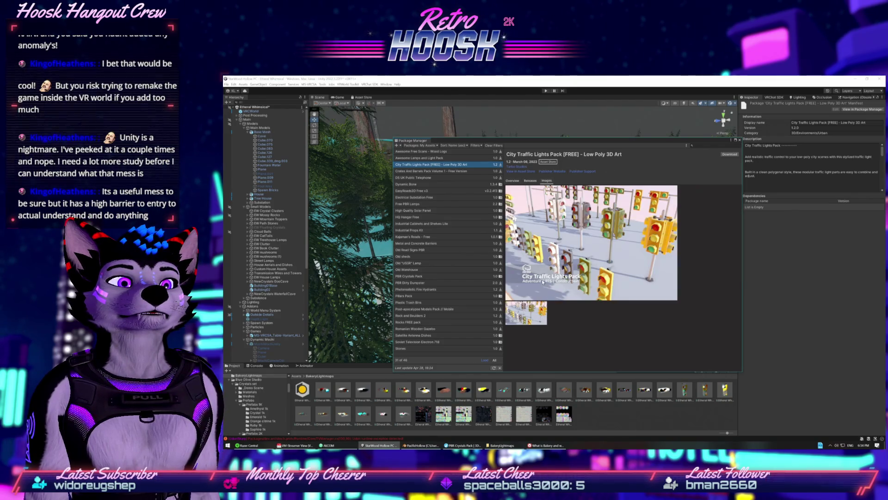
pyautogui.click(426, 171)
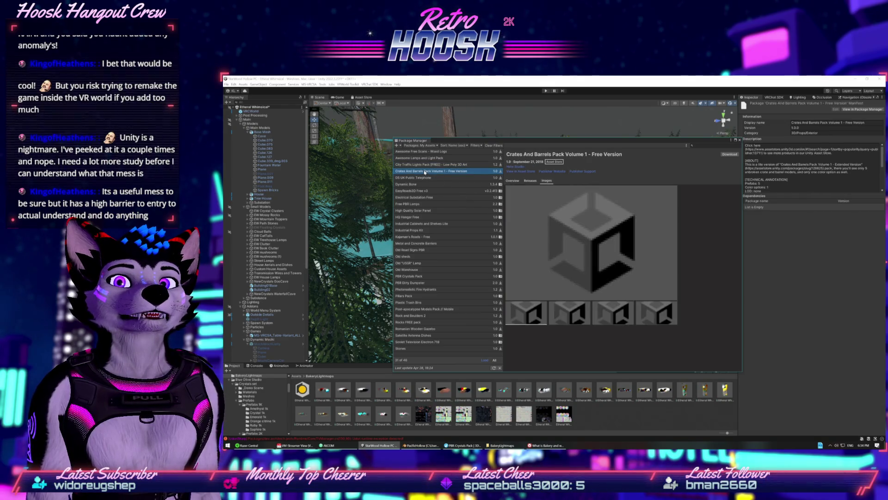
pyautogui.click(629, 332)
pyautogui.click(604, 332)
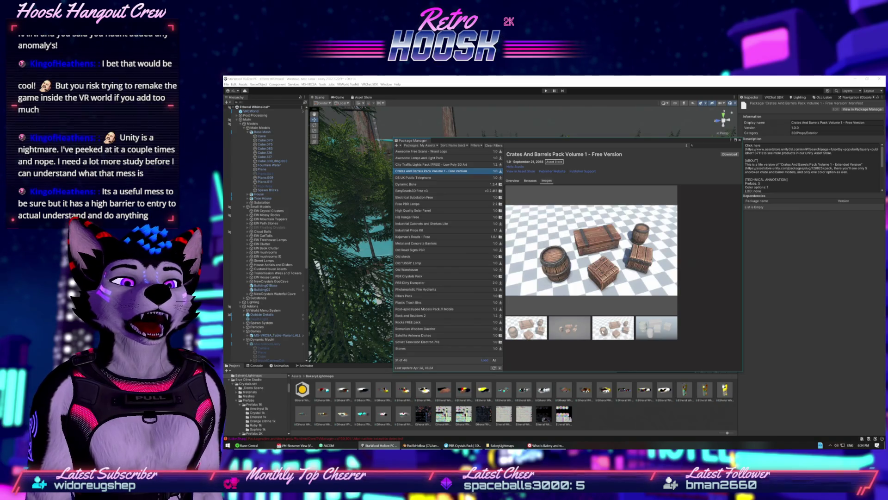
pyautogui.click(417, 159)
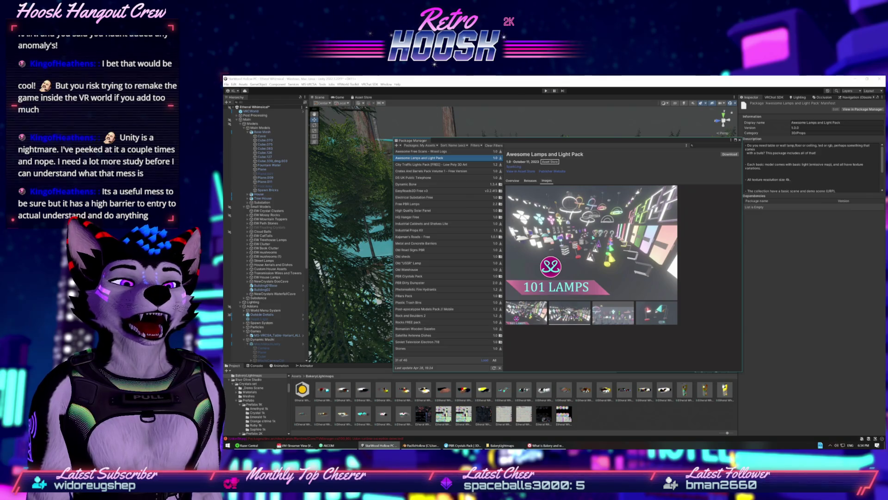
# - Flip through the Awesome Lamps and Light Pack preview images
pyautogui.click(569, 314)
pyautogui.click(613, 313)
pyautogui.click(657, 313)
pyautogui.click(620, 317)
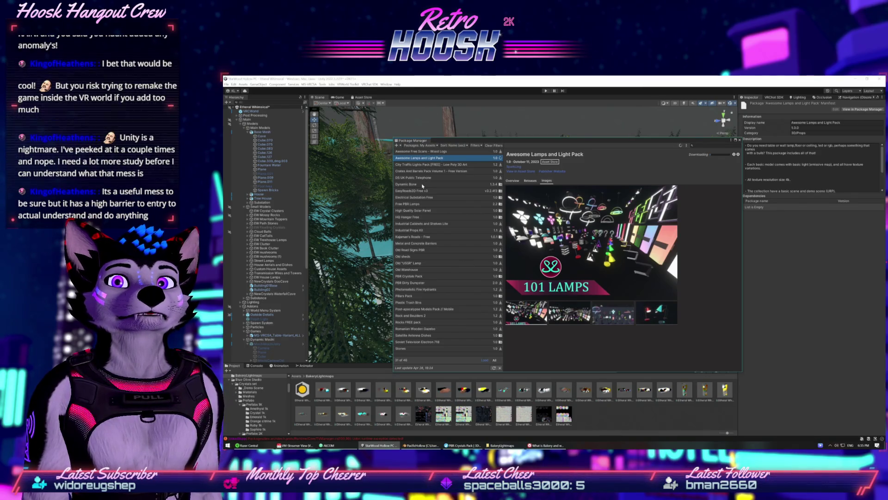
# - View the DS UK Public Telephone previews and download it, then select EasyRoads3D Free v3
pyautogui.click(421, 178)
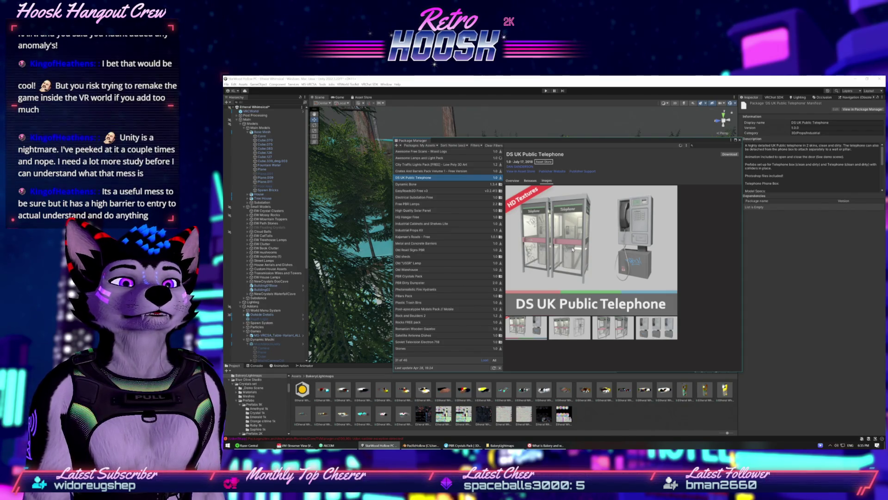
pyautogui.click(569, 329)
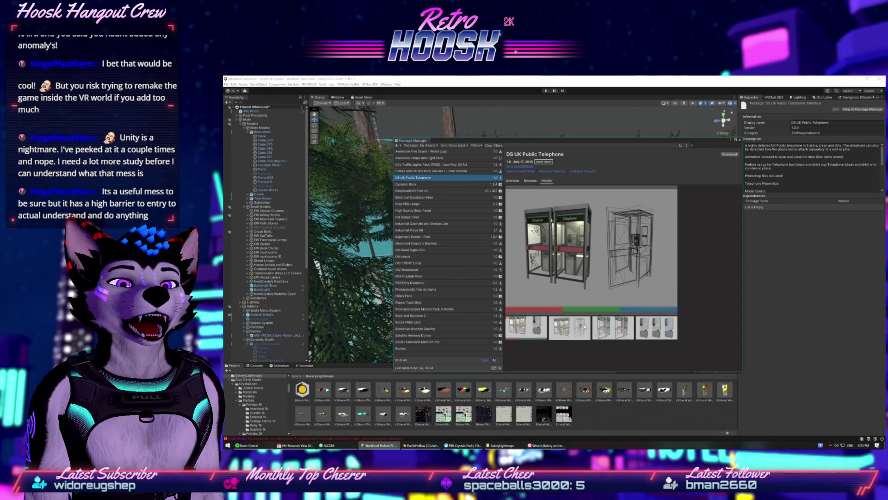
pyautogui.click(608, 327)
pyautogui.click(649, 323)
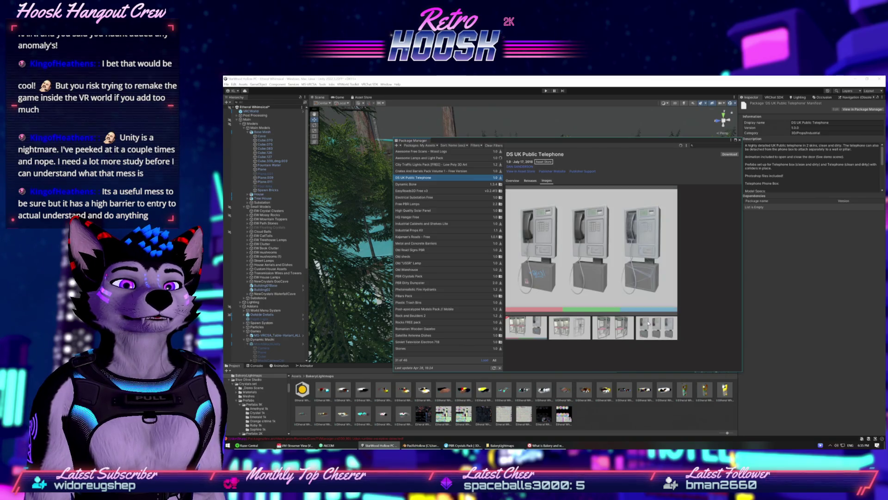
pyautogui.click(610, 328)
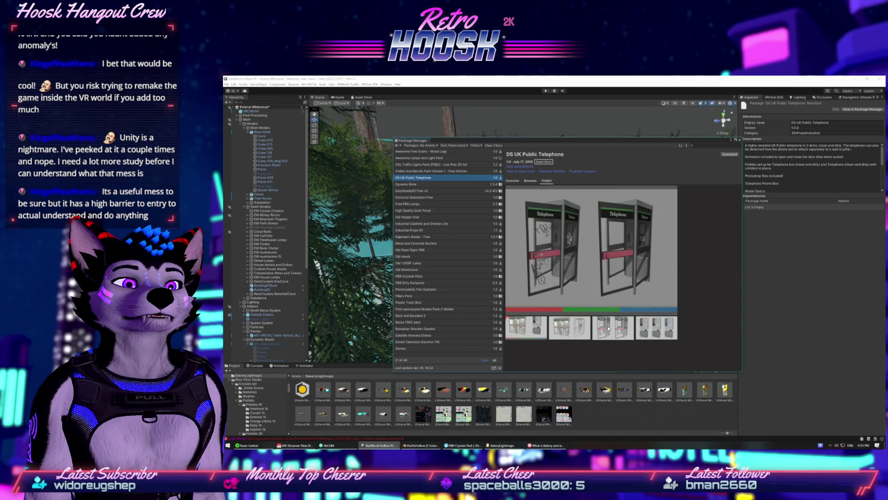
pyautogui.click(641, 327)
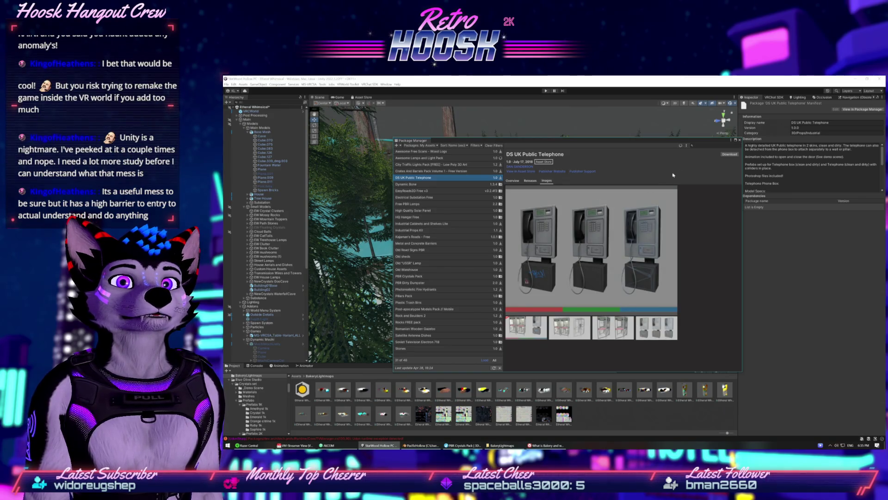
pyautogui.click(730, 154)
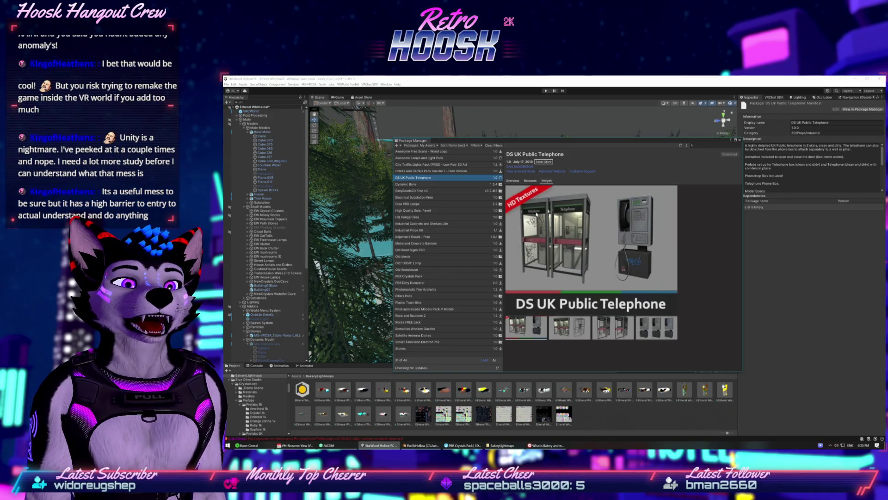
pyautogui.click(433, 184)
pyautogui.click(435, 192)
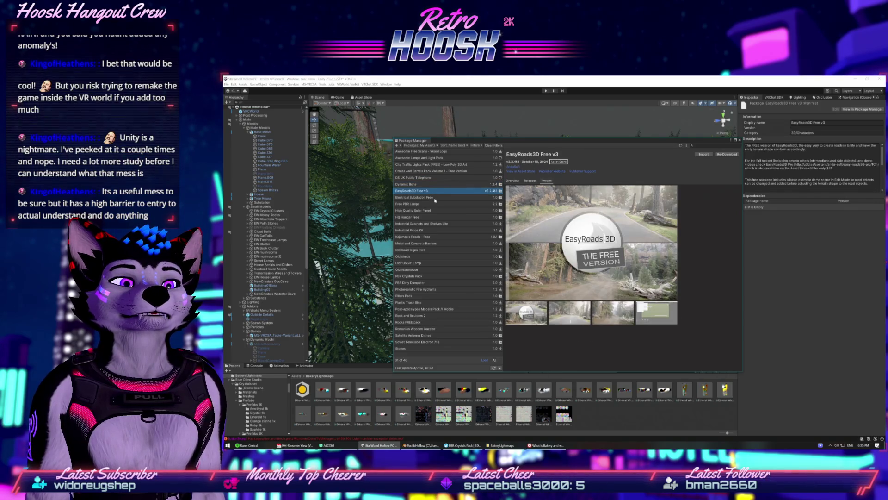
# - Flip through the EasyRoads3D Free v3 preview images
pyautogui.click(569, 316)
pyautogui.click(613, 313)
pyautogui.click(650, 313)
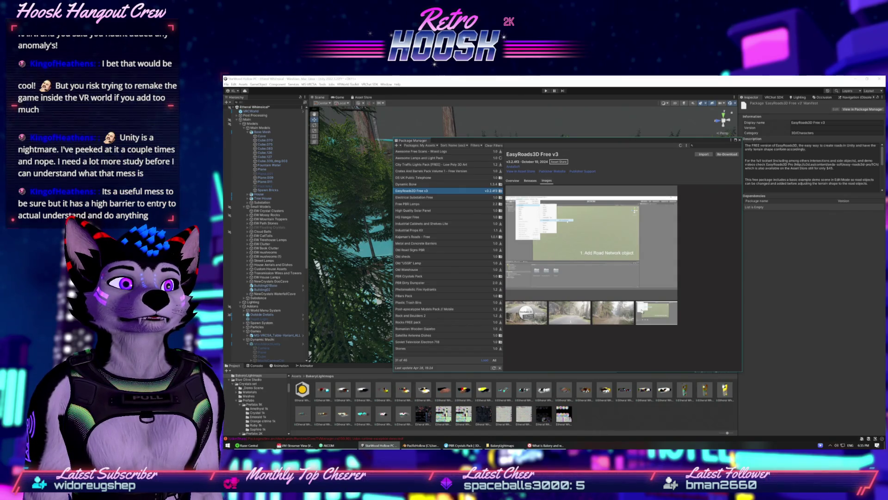
# - Import all EasyRoads3D Free v3 assets, then return to the downloading Awesome Lamps and Light Pack
pyautogui.click(703, 154)
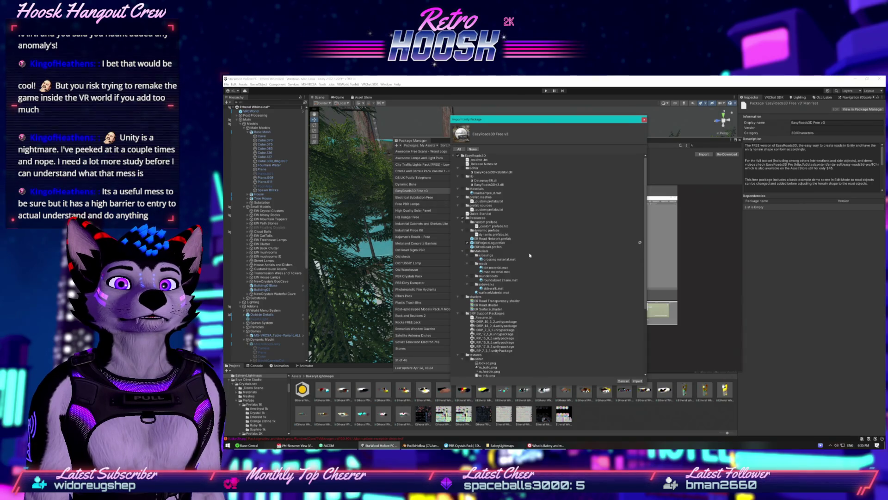
pyautogui.scroll(-5, 530, 256)
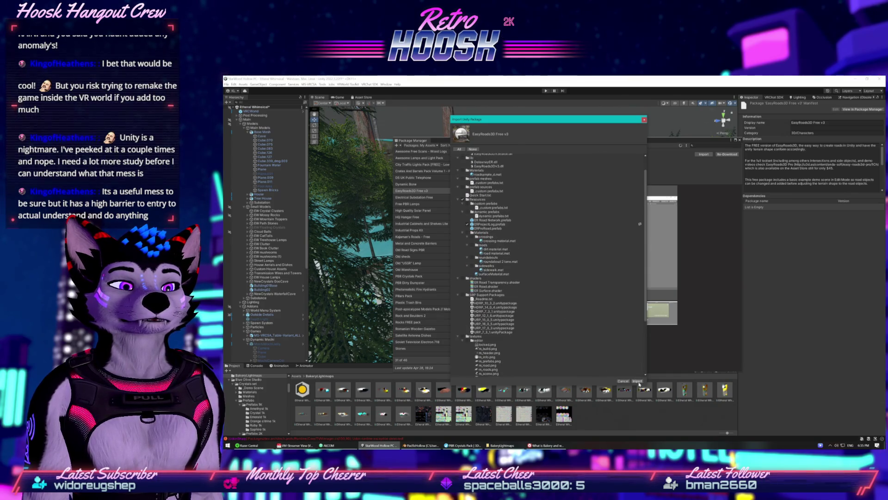
pyautogui.click(637, 381)
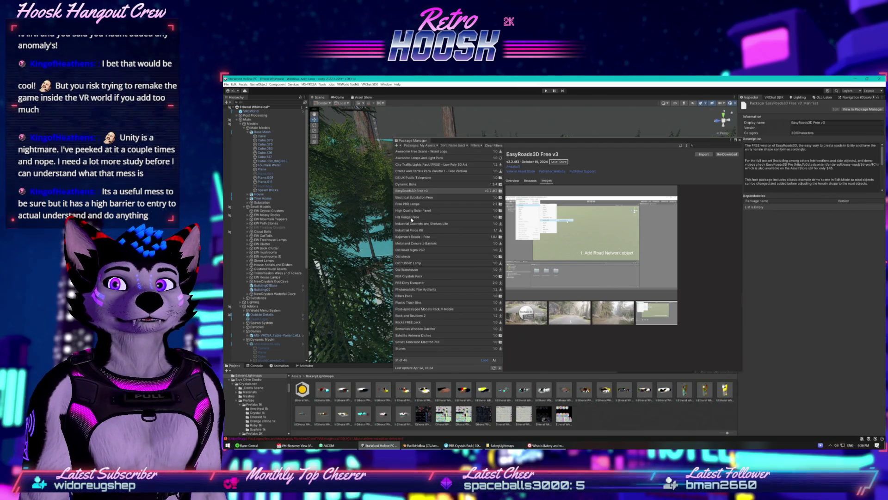
pyautogui.click(416, 158)
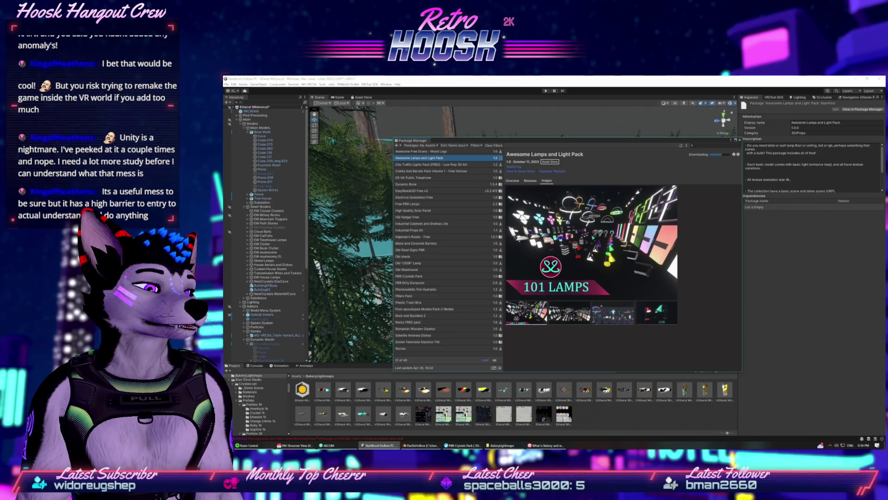
pyautogui.click(501, 445)
# - Move the BakeryLightmaps Explorer window aside, close it, and start importing Awesome Lamps and Light Pack
pyautogui.moveTo(417, 158); pyautogui.dragTo(794, 159)
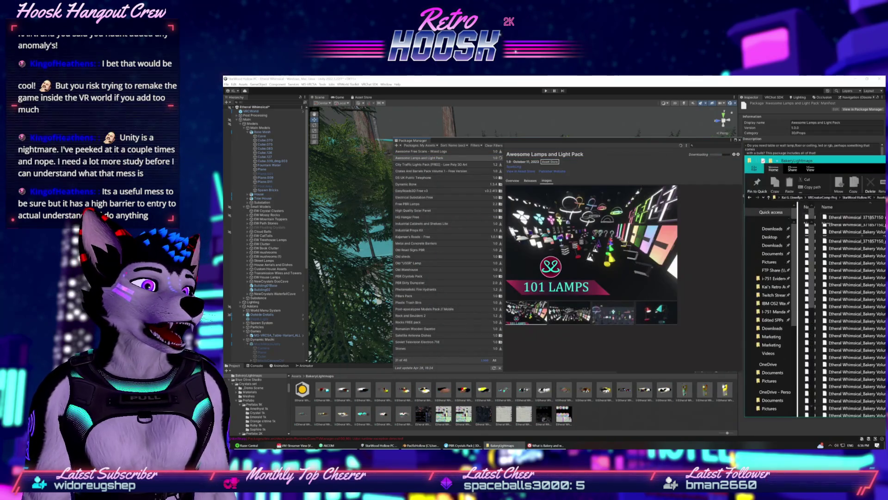
pyautogui.hotkey('alt', 'F4')
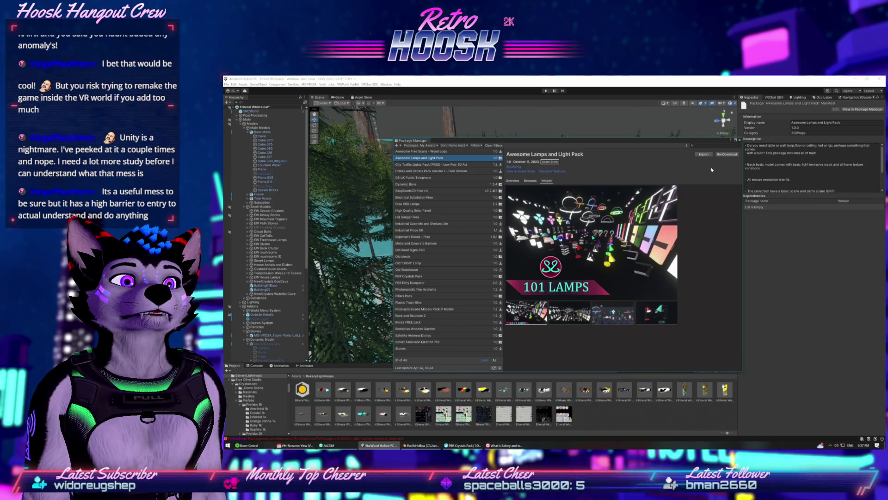
pyautogui.click(701, 154)
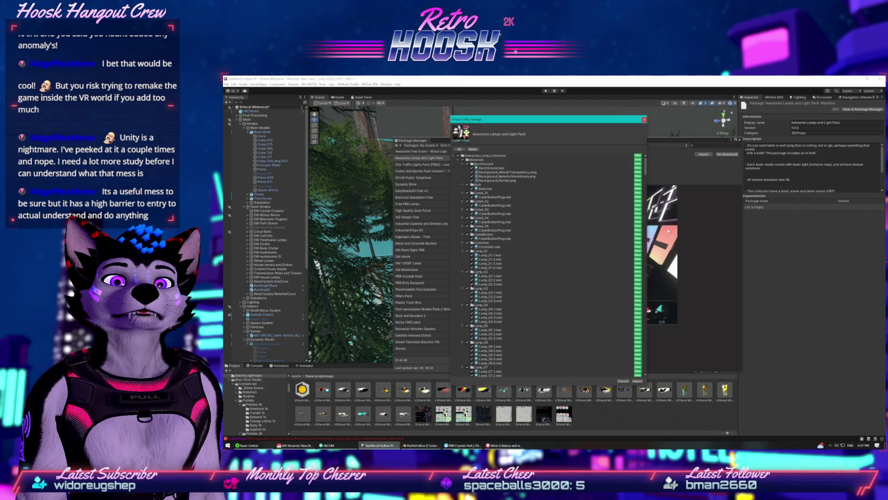
# - Confirm importing every checked Awesome Lamps and Light Pack file into the project
pyautogui.scroll(-7, 546, 263)
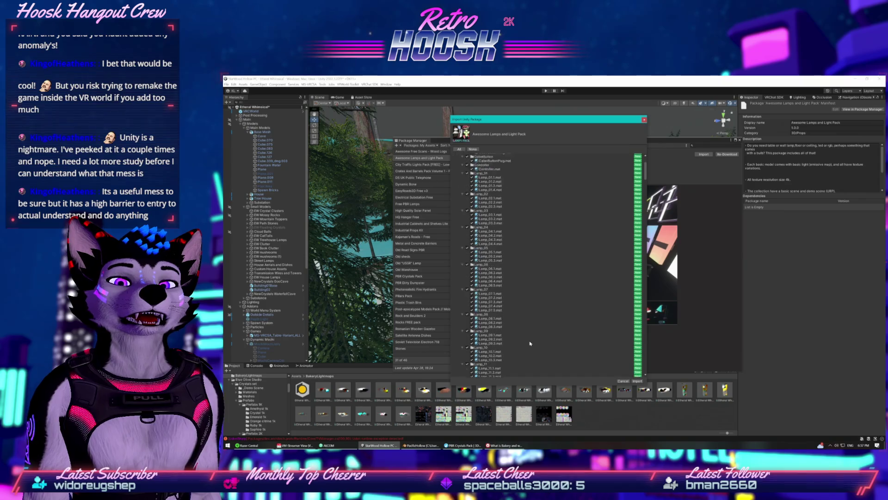
pyautogui.click(638, 381)
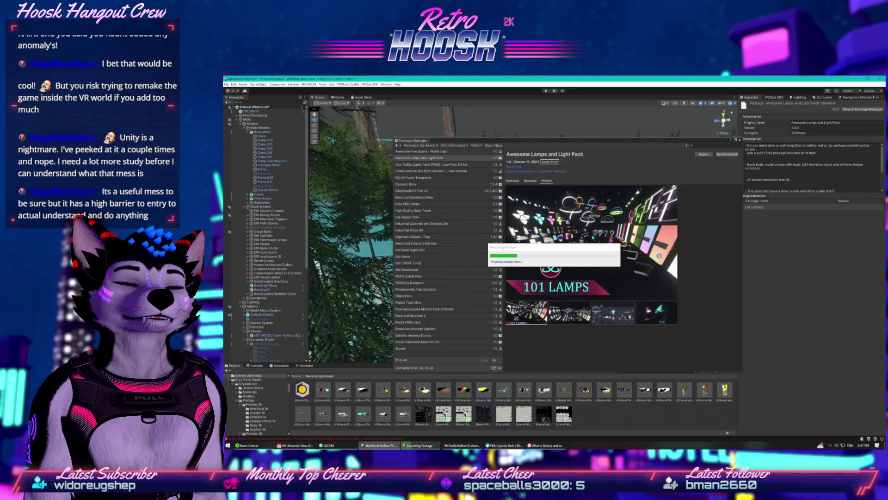